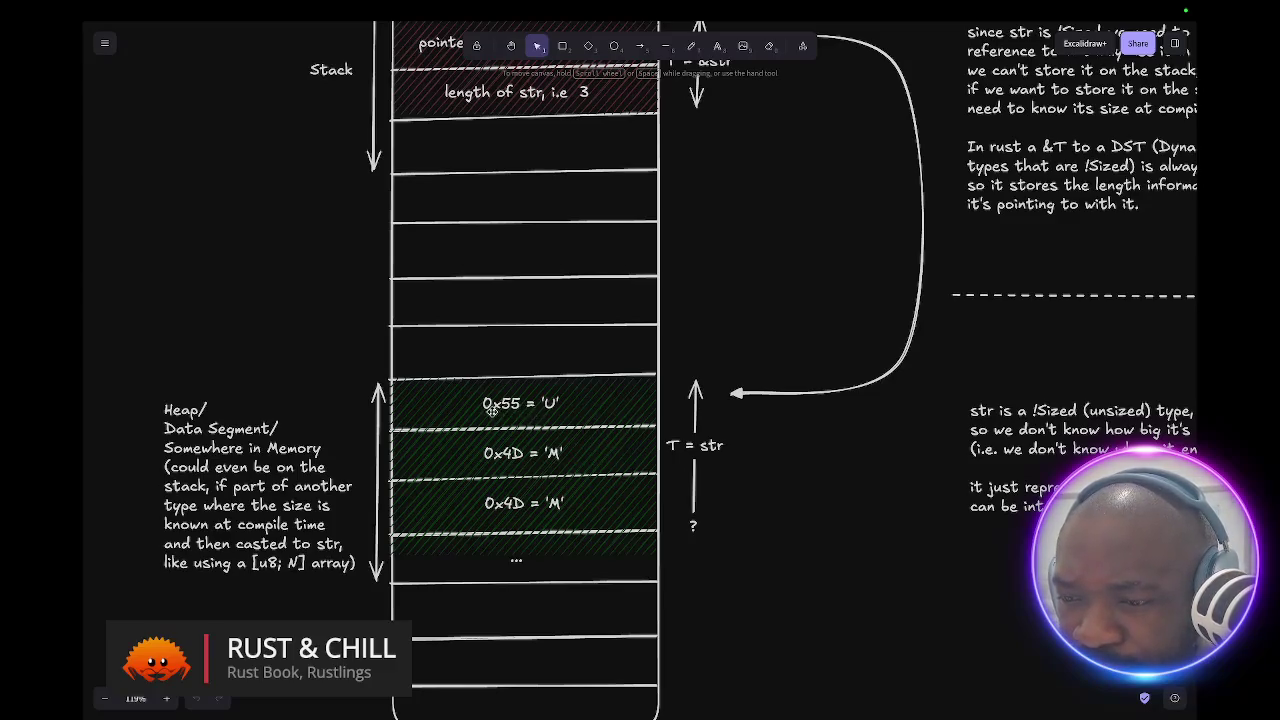
- Open the Rust Book page on UTF-8 encoded strings and scroll through it
scroll(512, 428, down, 1)
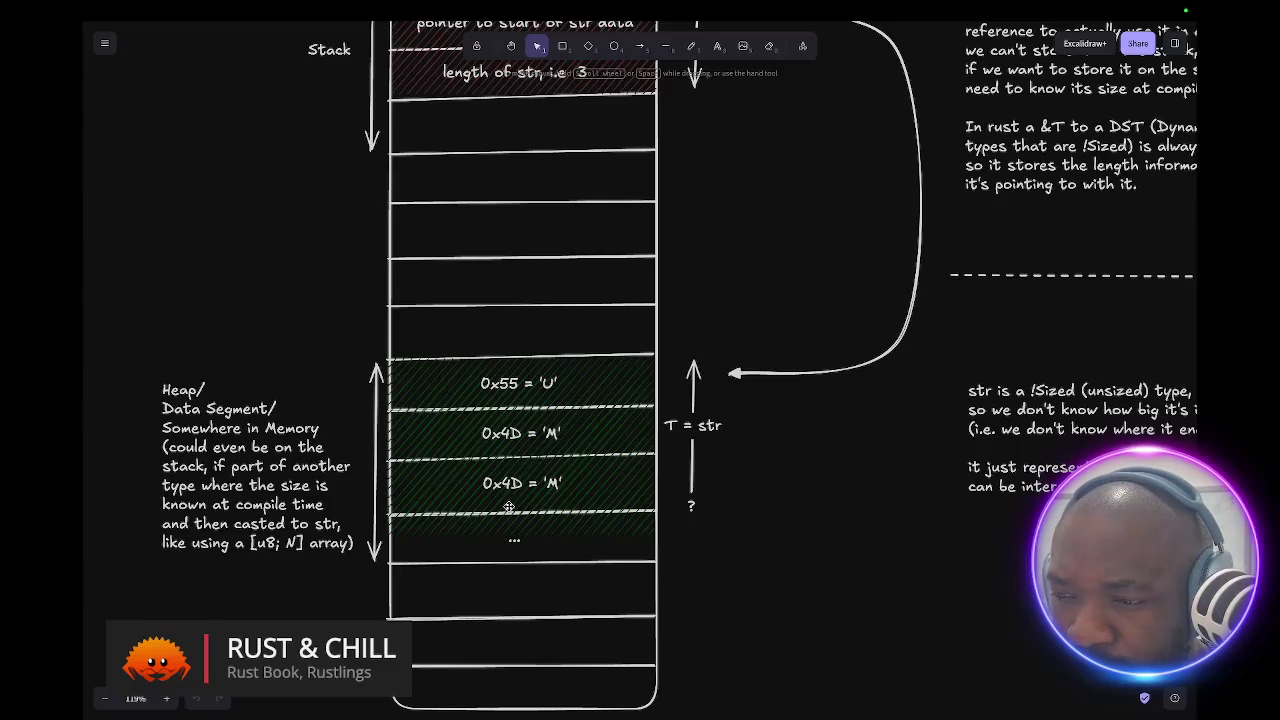
scroll(509, 507, up, 3)
scroll(509, 507, down, 2)
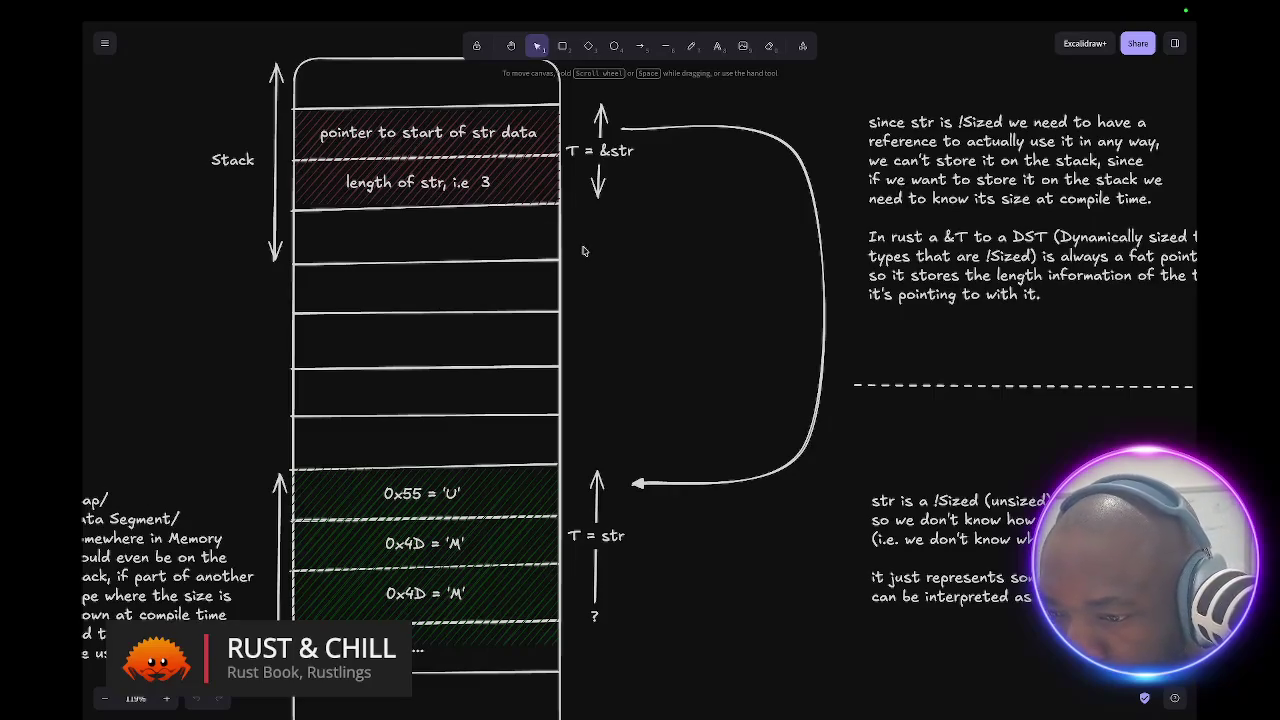
scroll(583, 249, right, 5)
scroll(583, 249, right, 3)
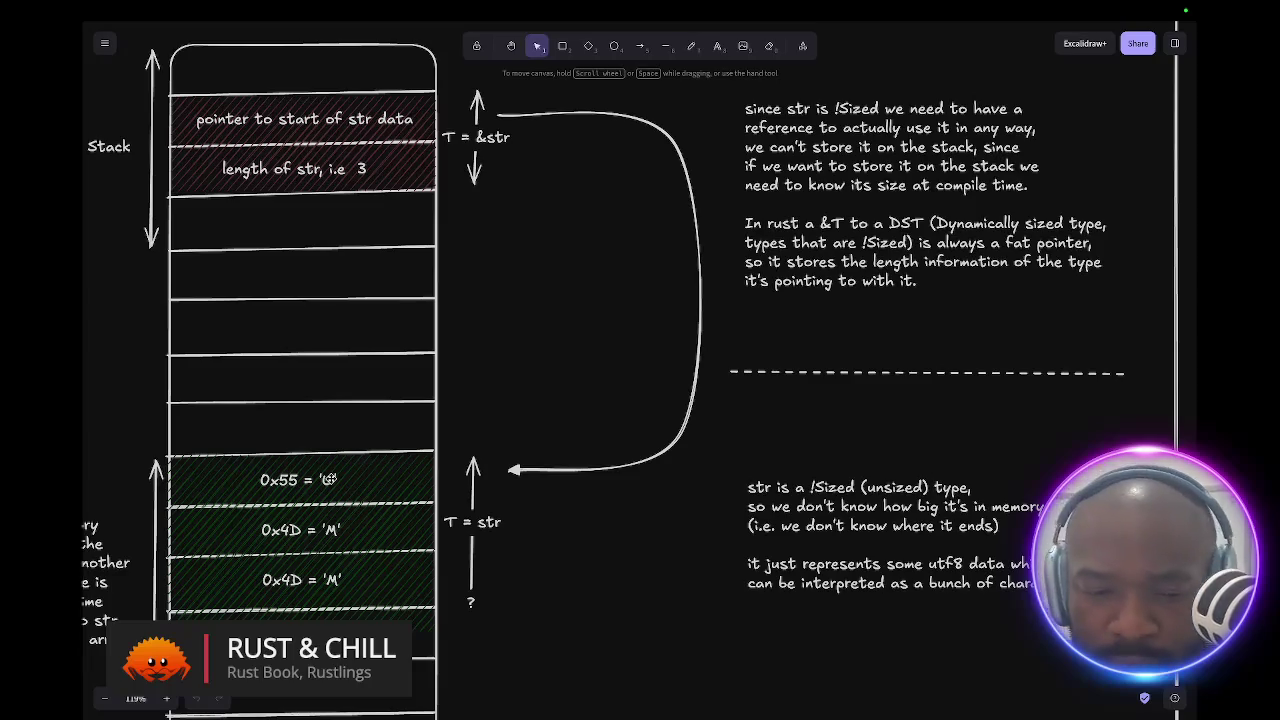
scroll(329, 479, right, 5)
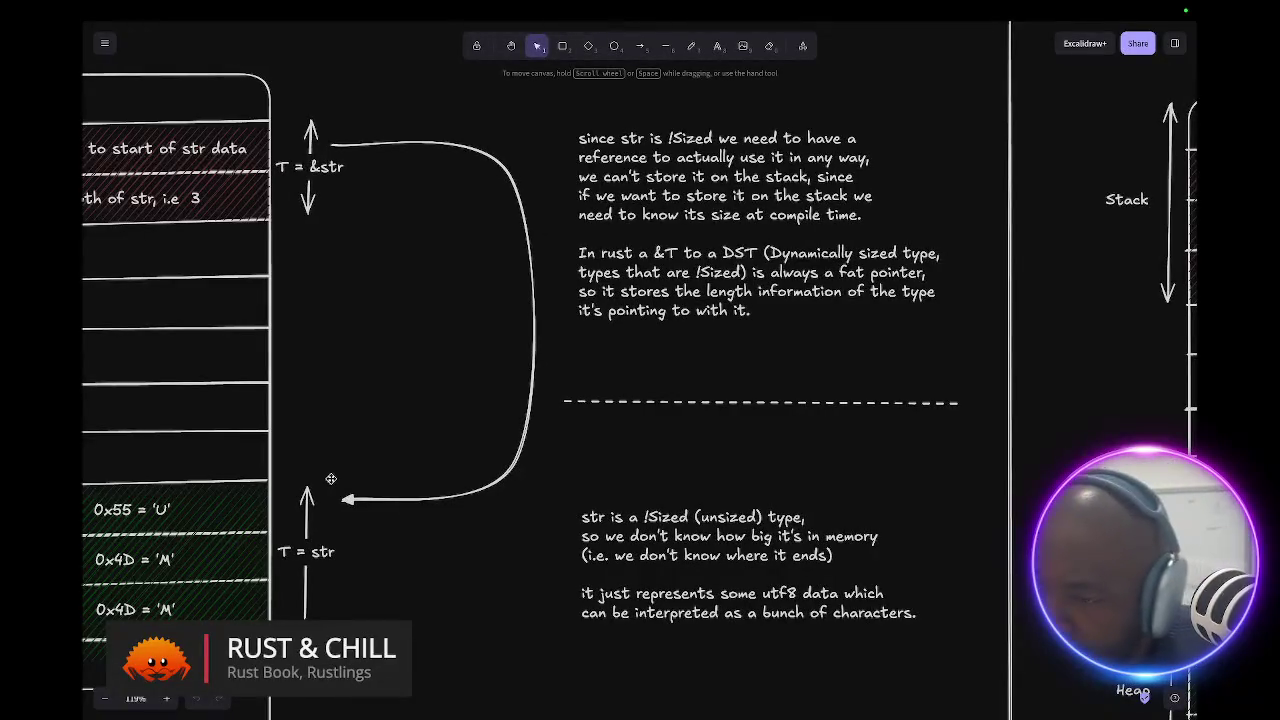
scroll(331, 479, left, 6)
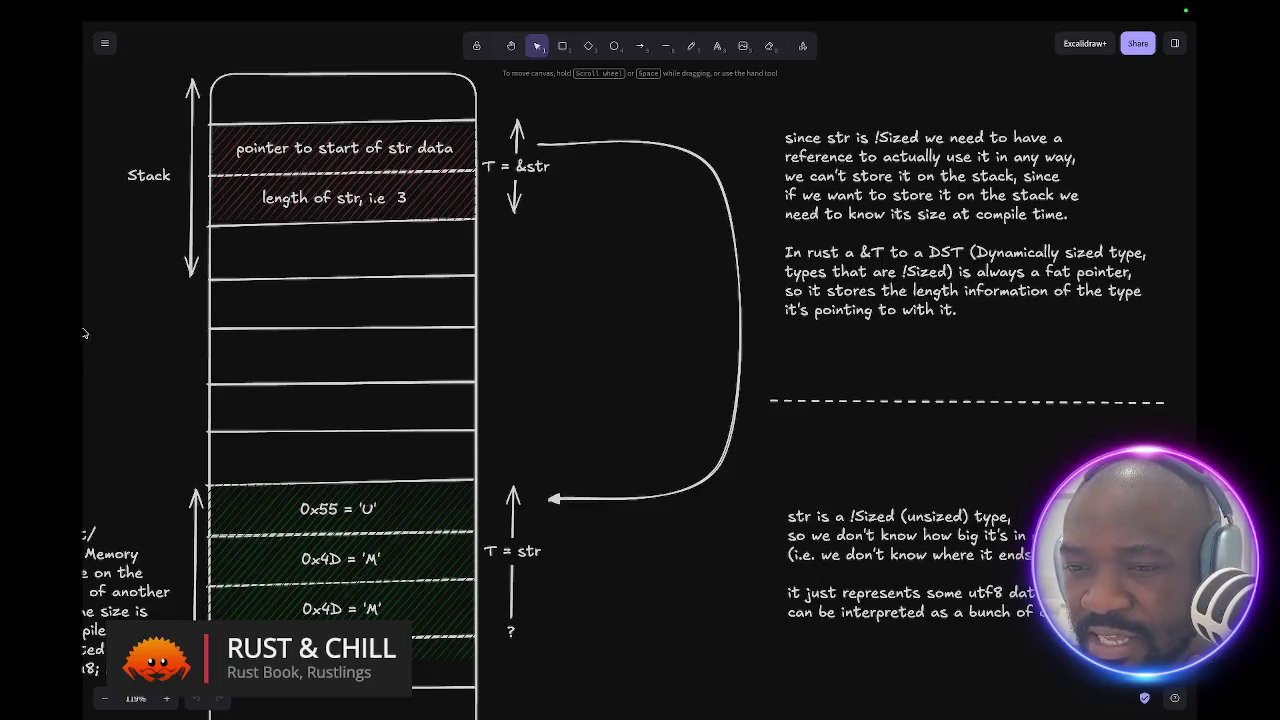
mouse_move(84, 333)
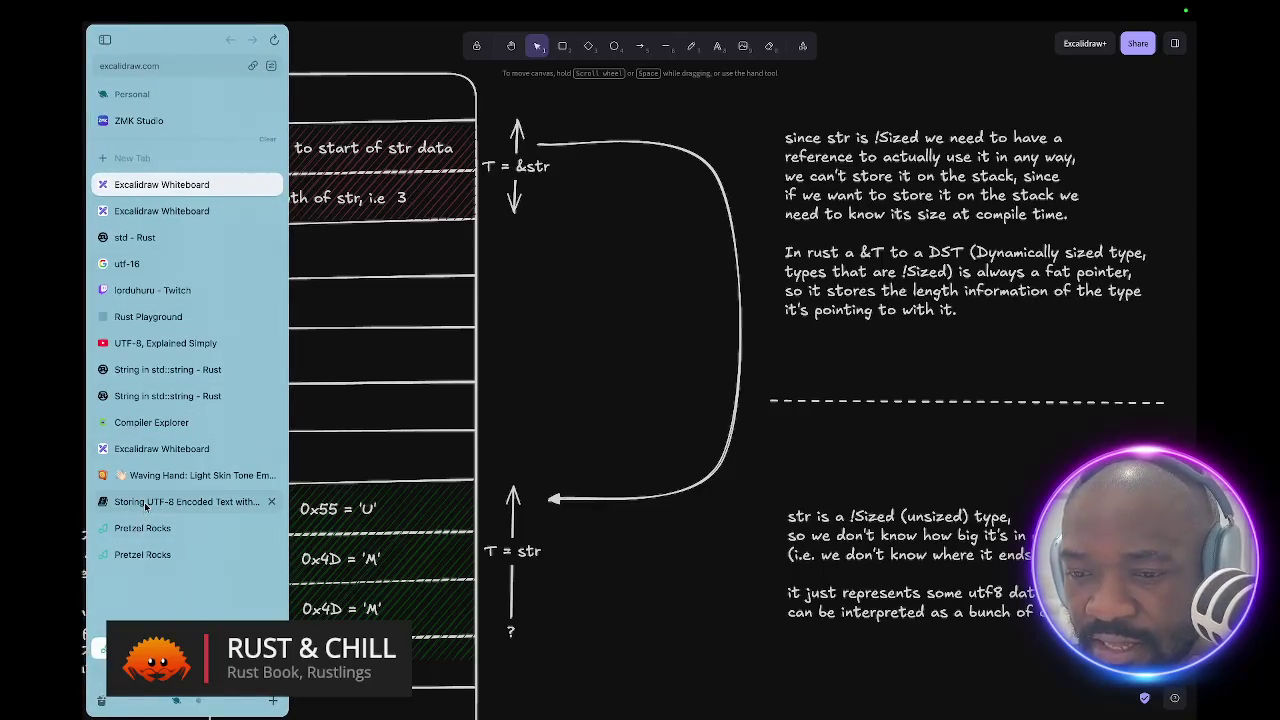
click(145, 507)
scroll(514, 480, up, 15)
scroll(514, 481, up, 12)
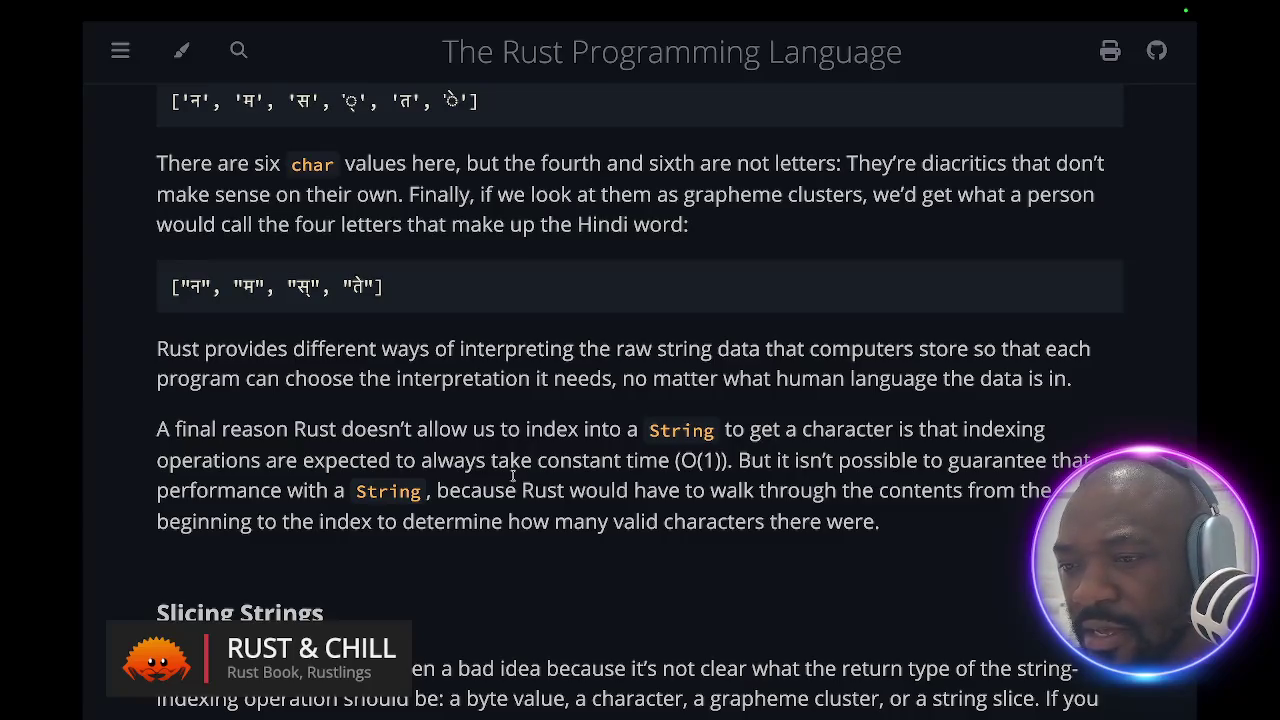
- Switch briefly to the Rustlings terminal space and back to the Rust Book page
key(alt+Tab)
key(alt+Tab)
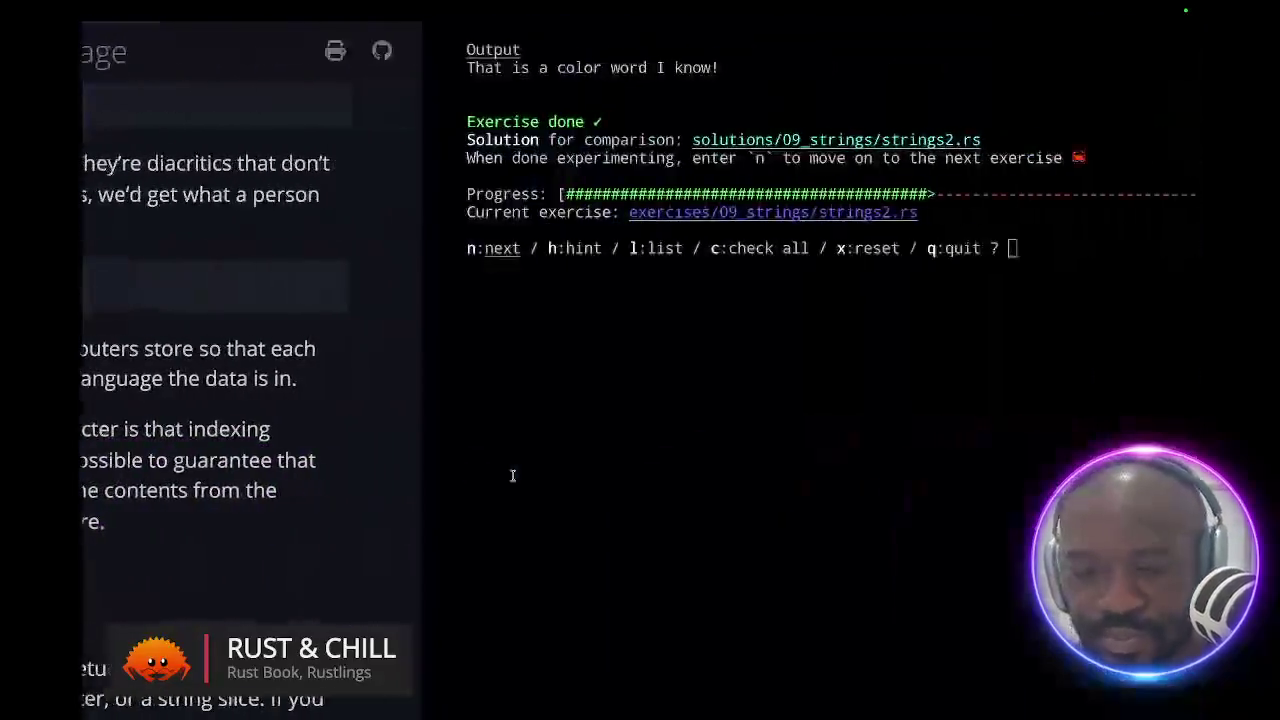
key(alt+Tab)
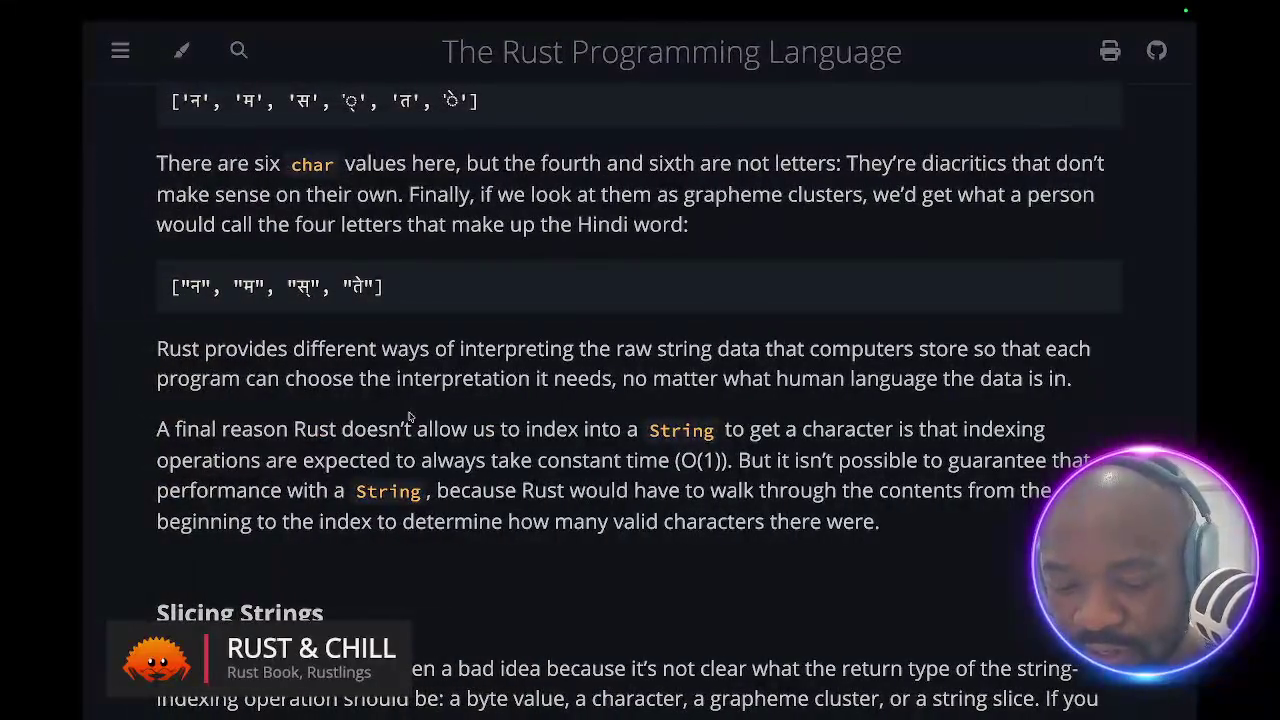
mouse_move(84, 318)
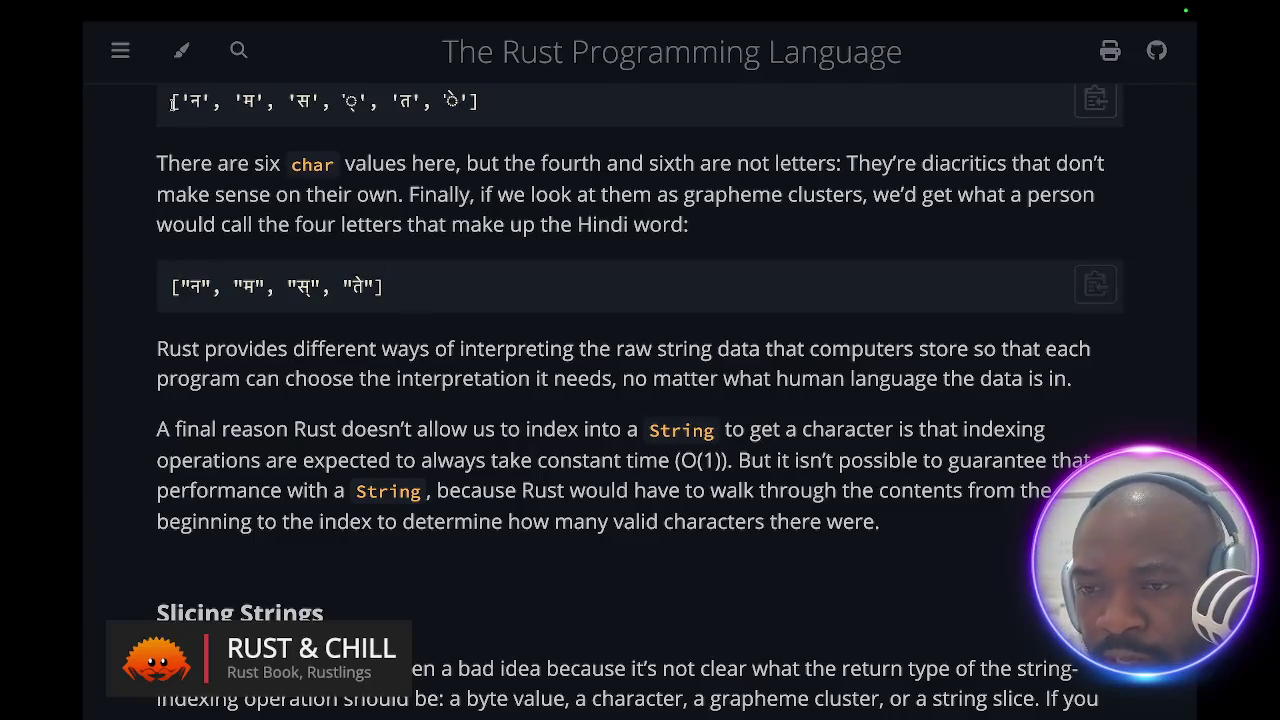
mouse_move(85, 232)
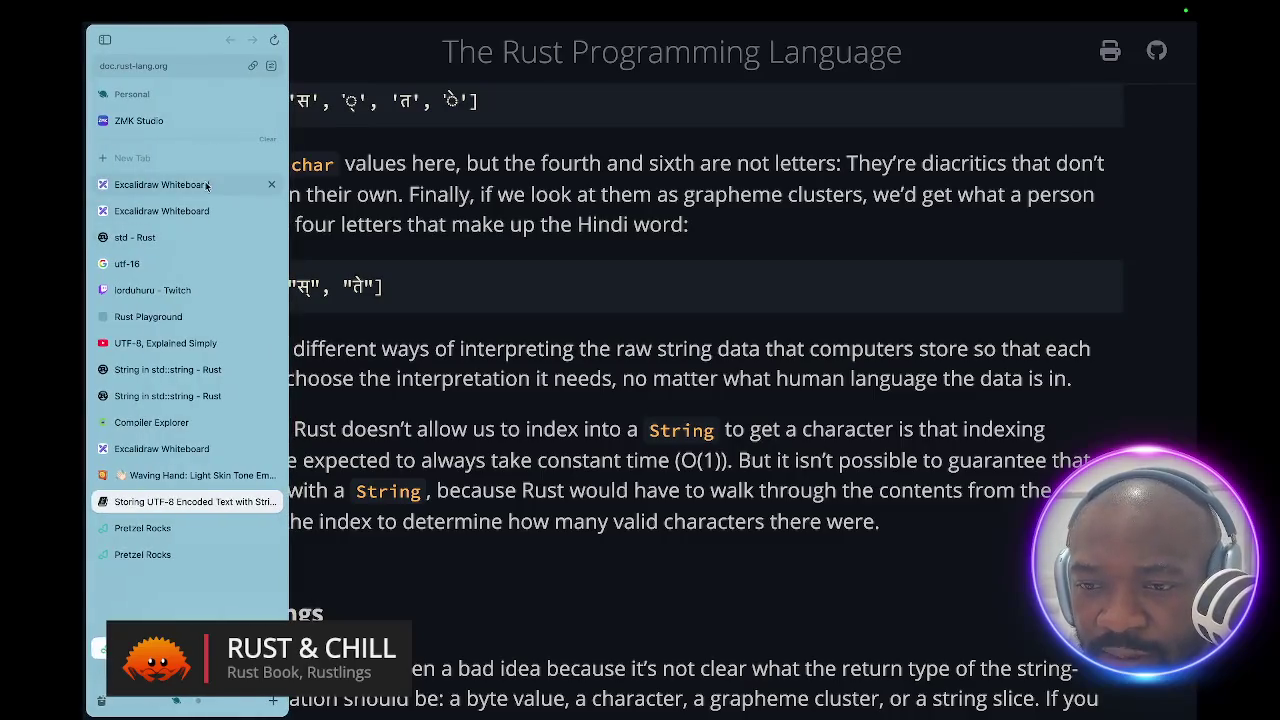
- Return to the Excalidraw whiteboard and pan around the stack-heap diagram
click(182, 184)
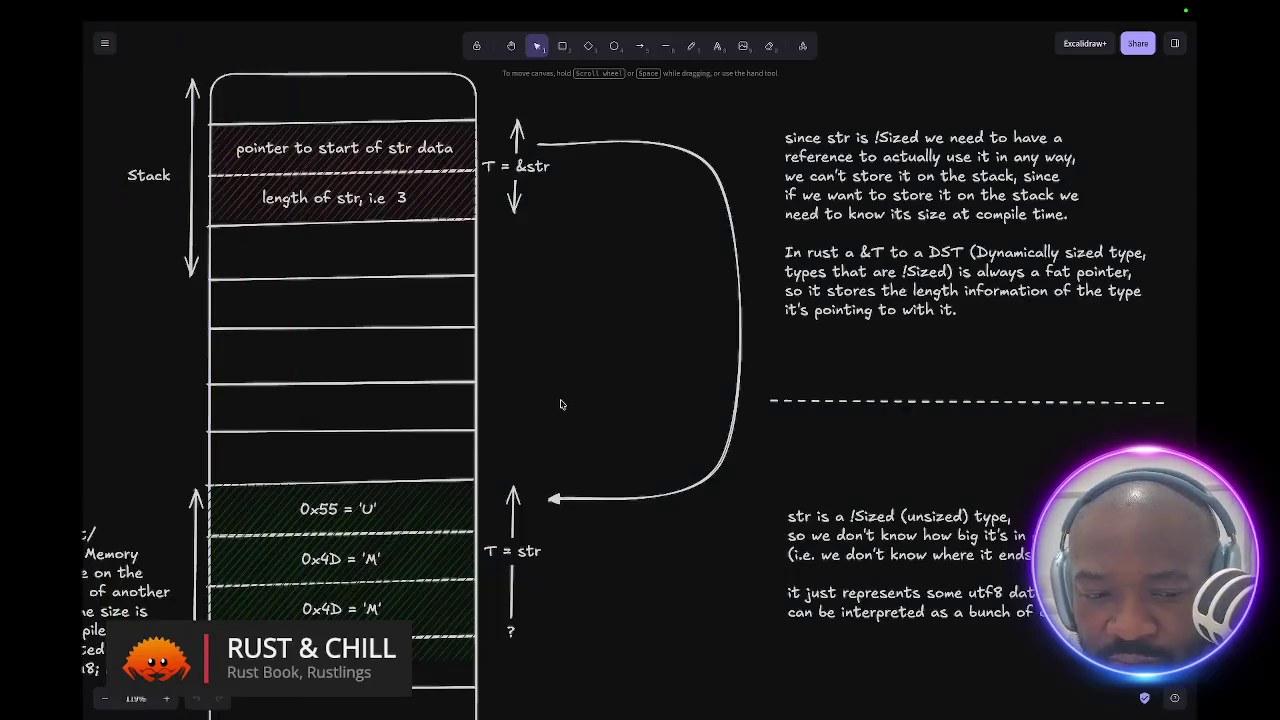
scroll(560, 403, left, 3)
scroll(560, 403, down, 1)
scroll(560, 403, up, 1)
scroll(560, 403, right, 1)
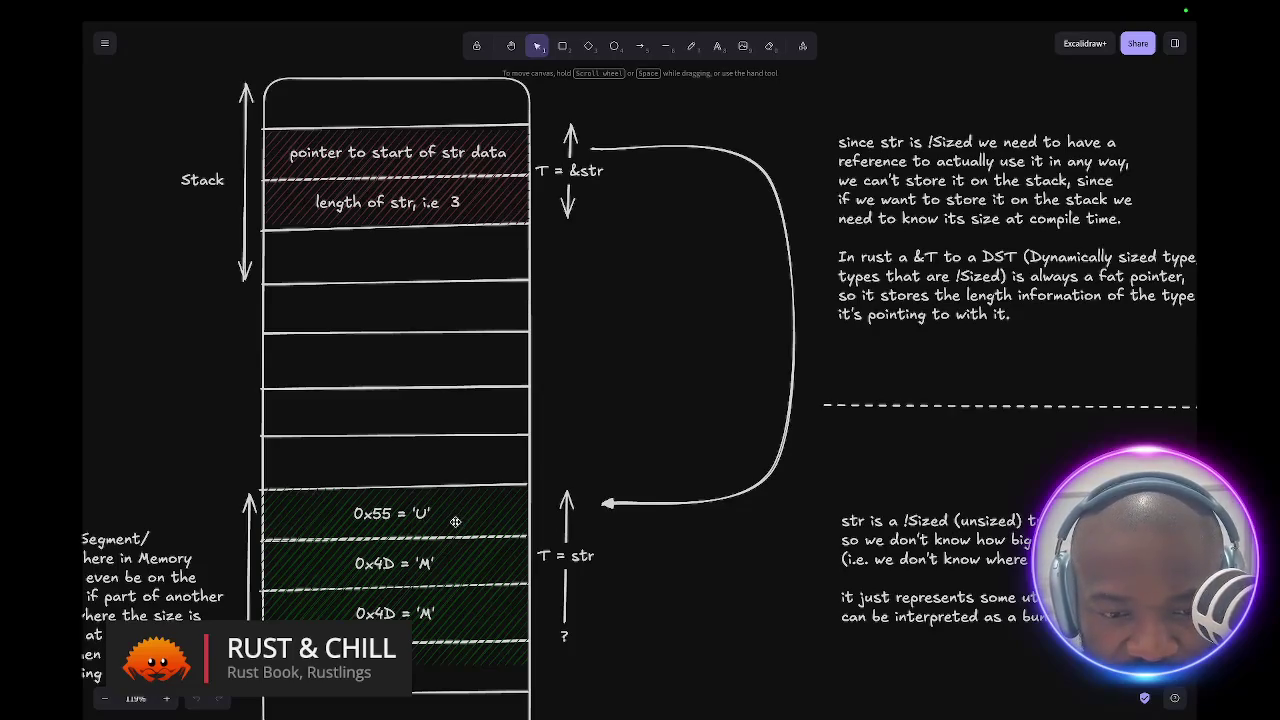
scroll(491, 531, left, 3)
scroll(491, 531, down, 2)
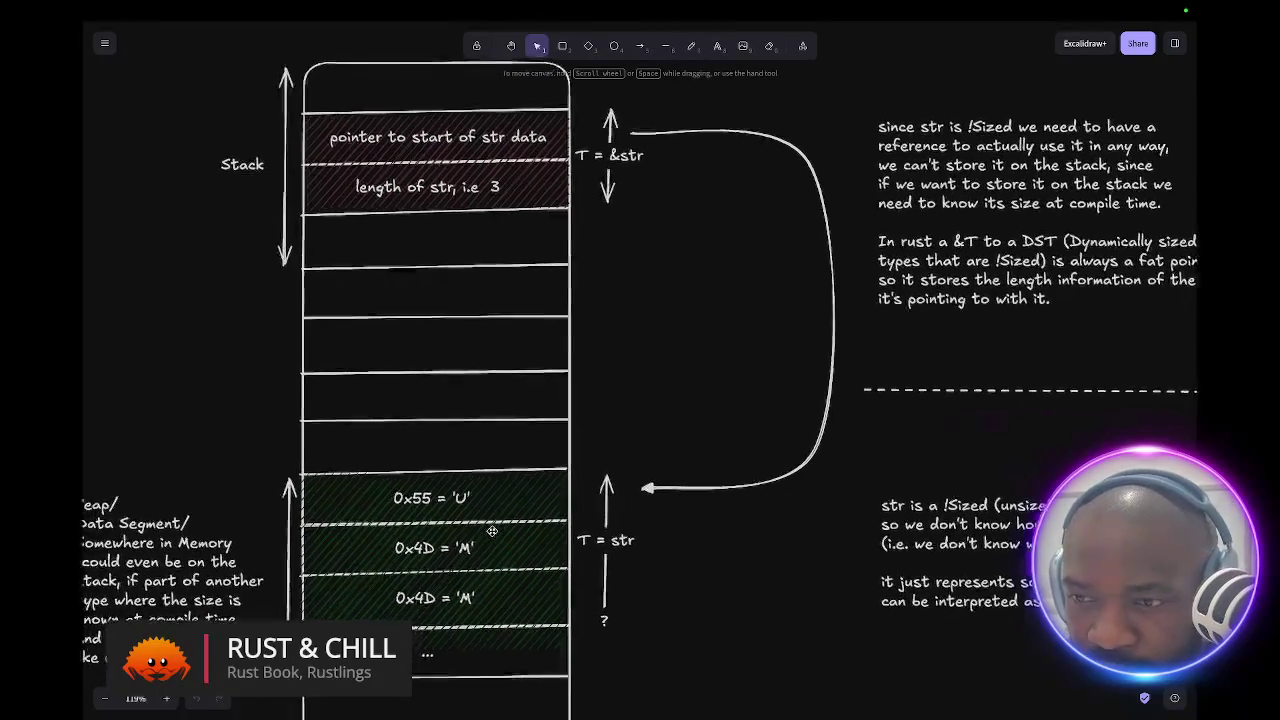
scroll(491, 531, left, 2)
scroll(491, 531, down, 1)
scroll(491, 531, right, 6)
scroll(491, 531, up, 1)
scroll(491, 531, left, 3)
scroll(491, 531, up, 2)
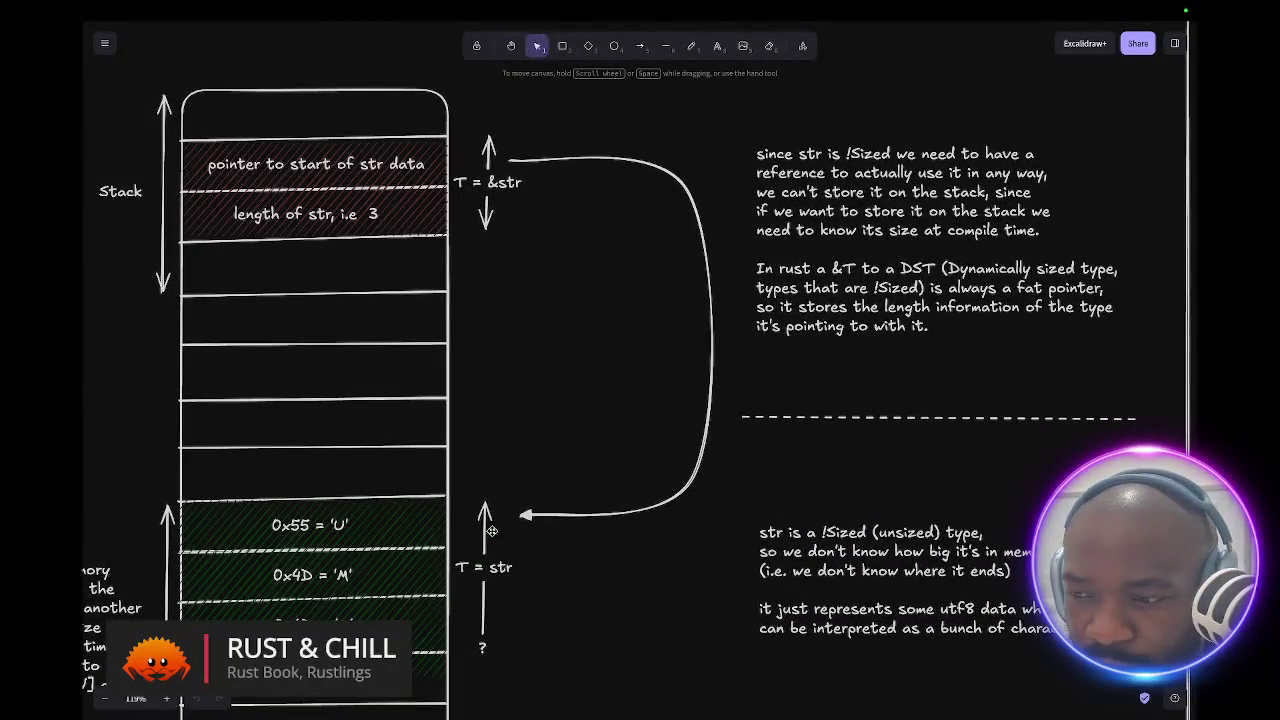
scroll(491, 531, left, 5)
scroll(491, 531, up, 1)
scroll(491, 531, down, 2)
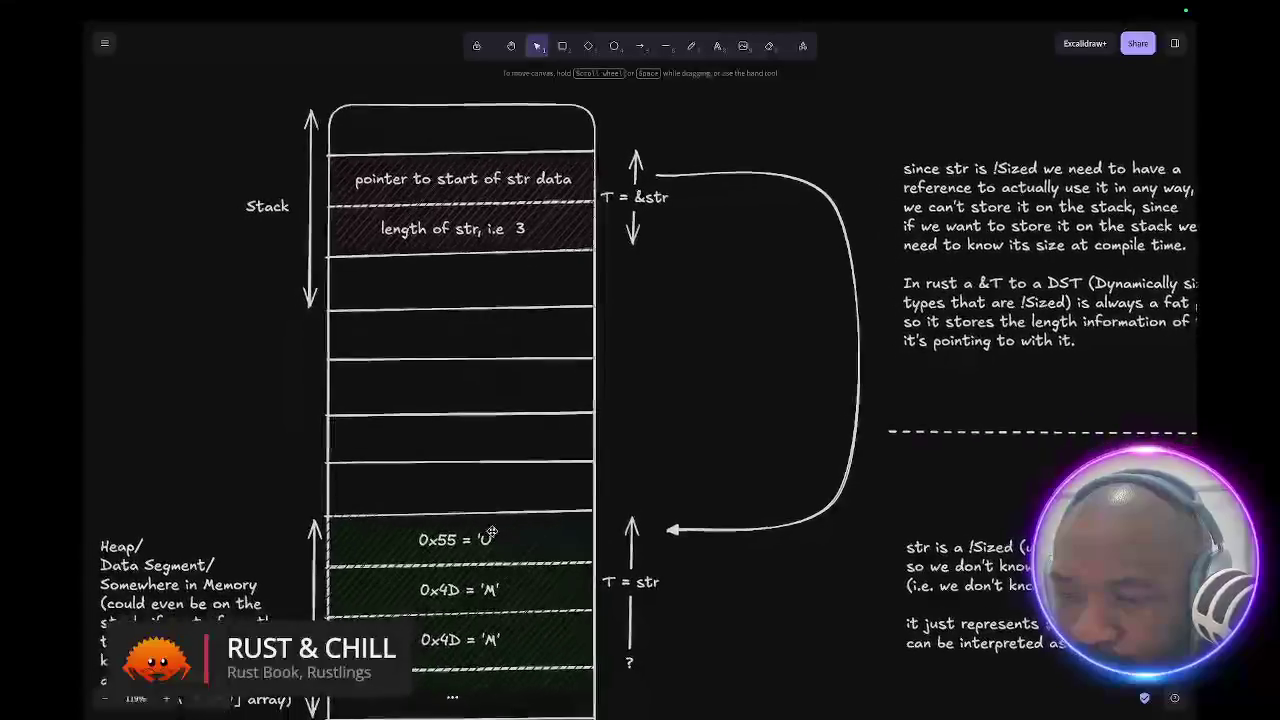
scroll(491, 531, right, 3)
scroll(491, 531, up, 1)
scroll(491, 531, left, 6)
scroll(491, 531, down, 4)
scroll(491, 531, up, 1)
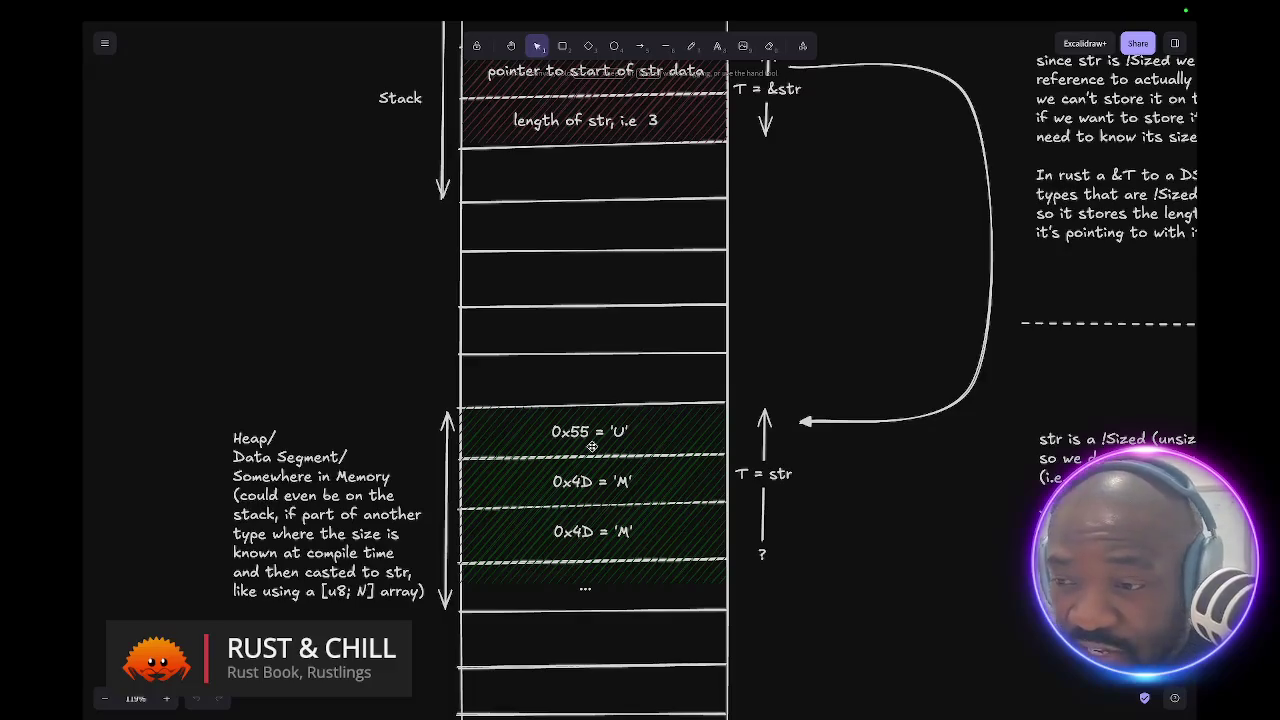
- Via Mission Control, try the Cargo.toml and rustlings spaces, ending on the Neovim main.rs space
key(ctrl+Up)
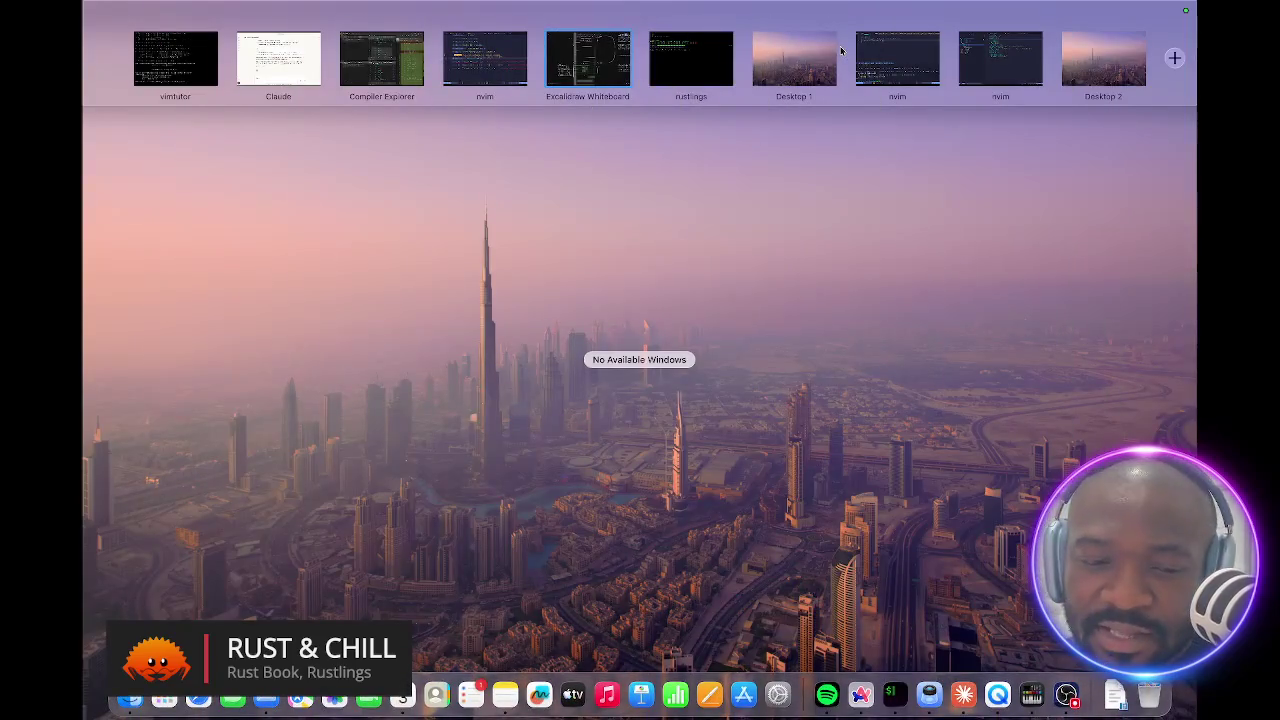
click(960, 40)
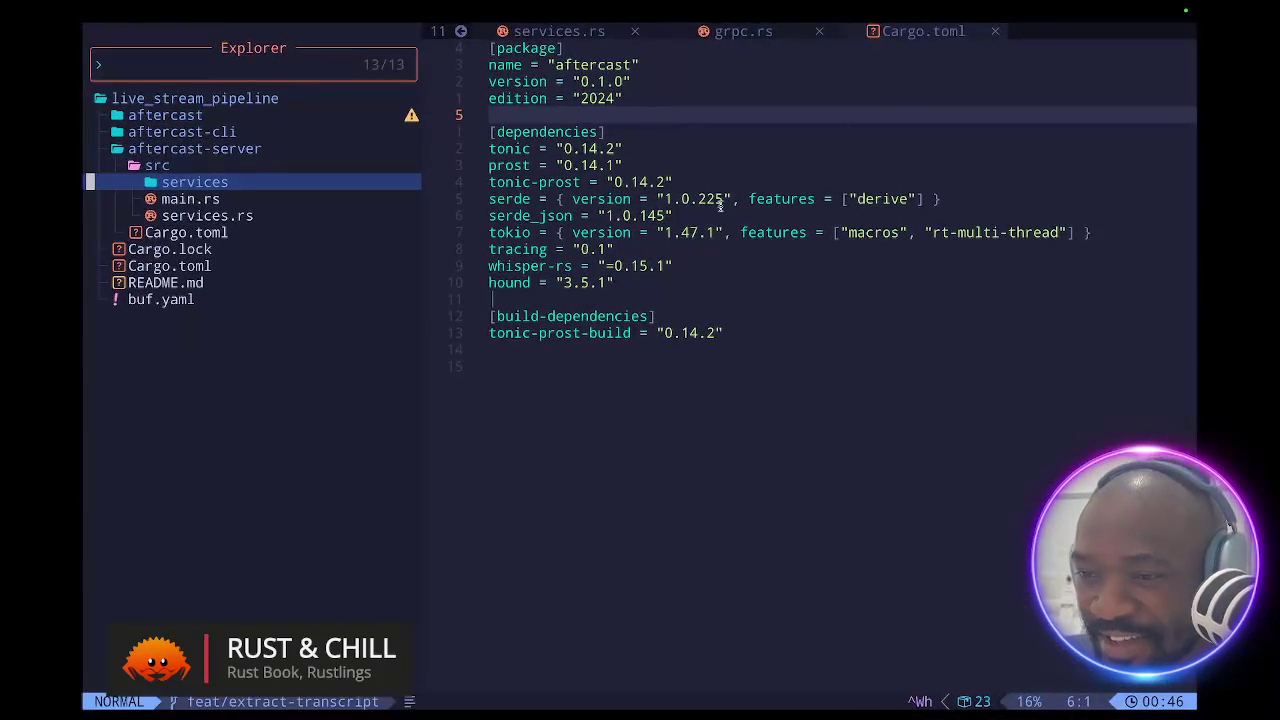
key(ctrl+Up)
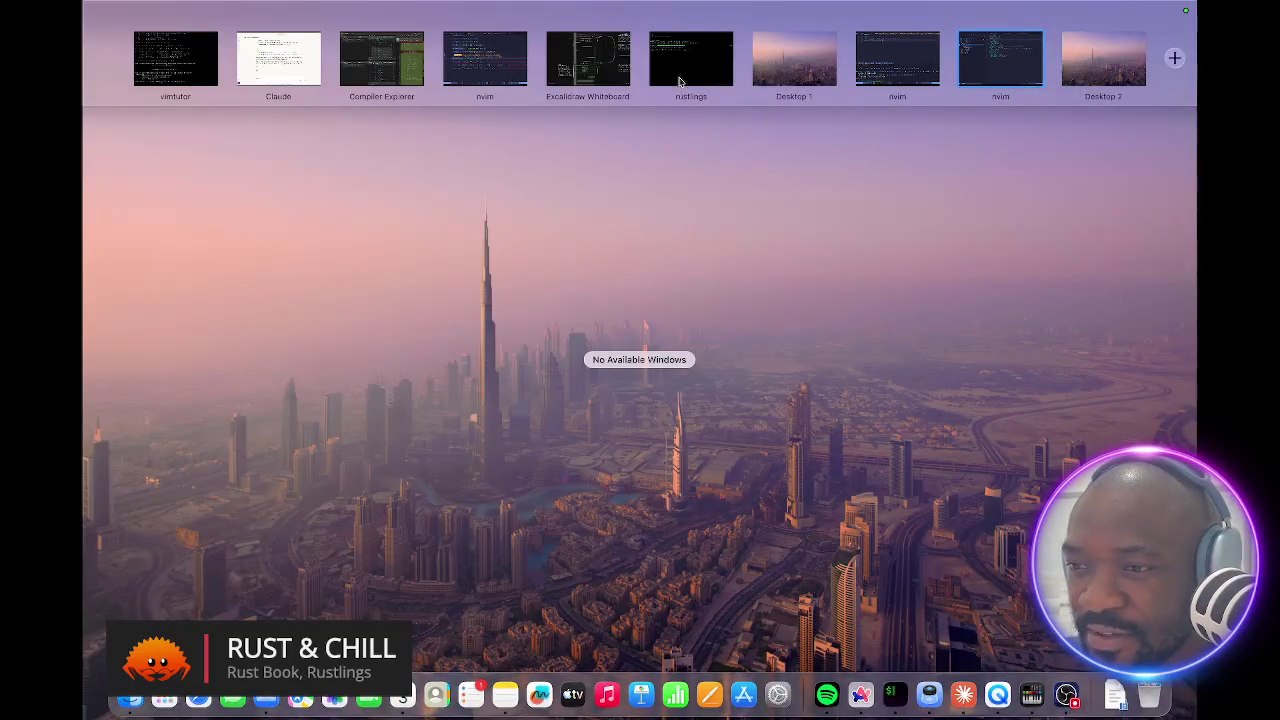
click(679, 81)
key(ctrl+Up)
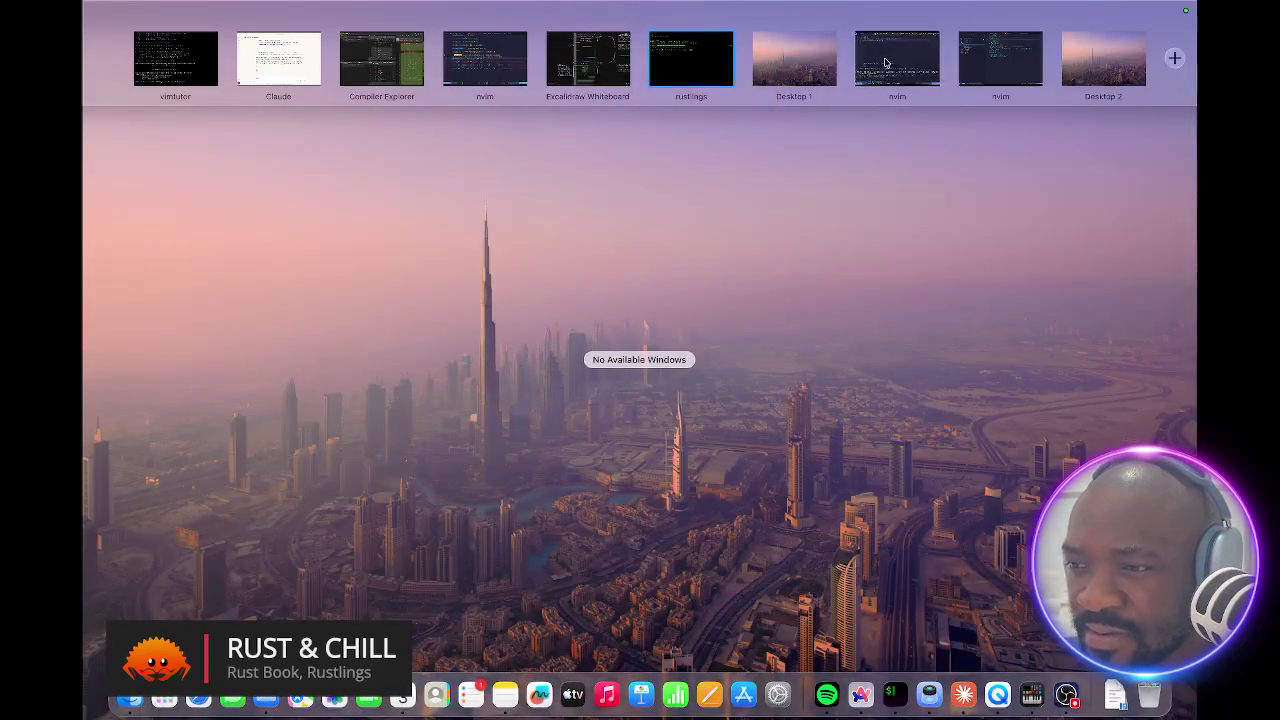
click(885, 63)
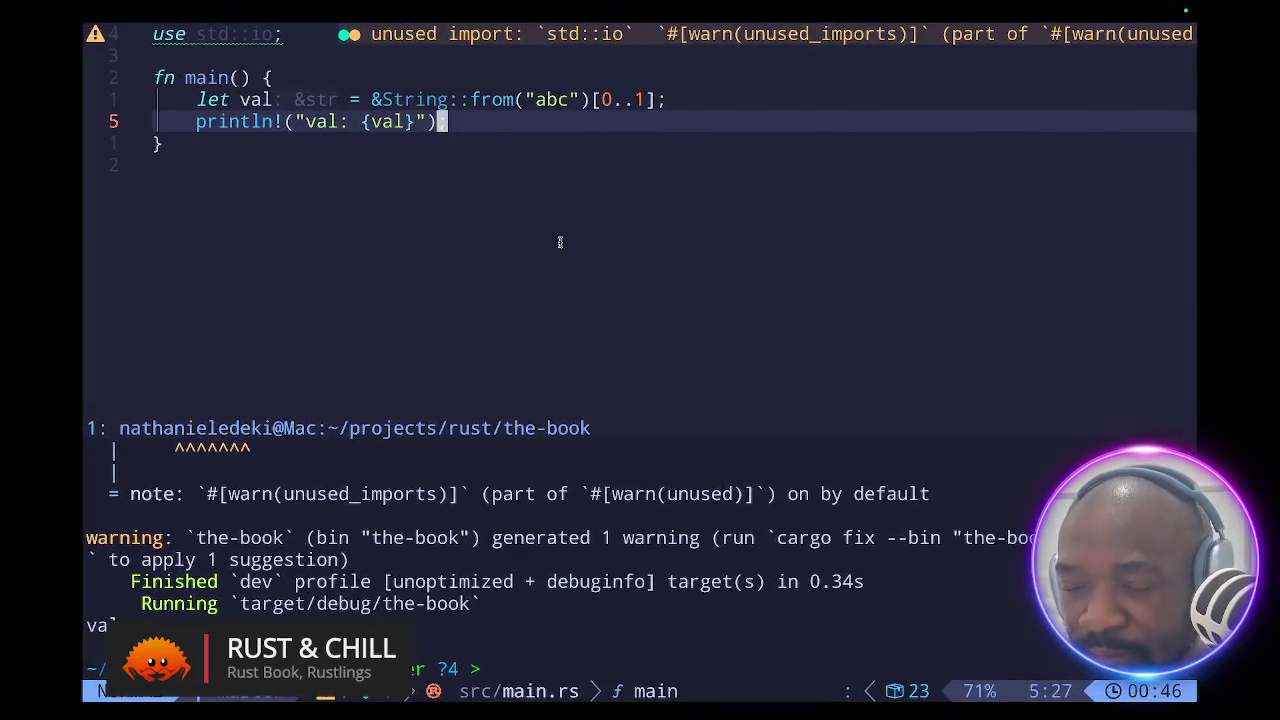
- Back in Neovim's main.rs, enter Insert mode just before "abc" and summon the emoji picker
key(ctrl+Up)
key(Escape)
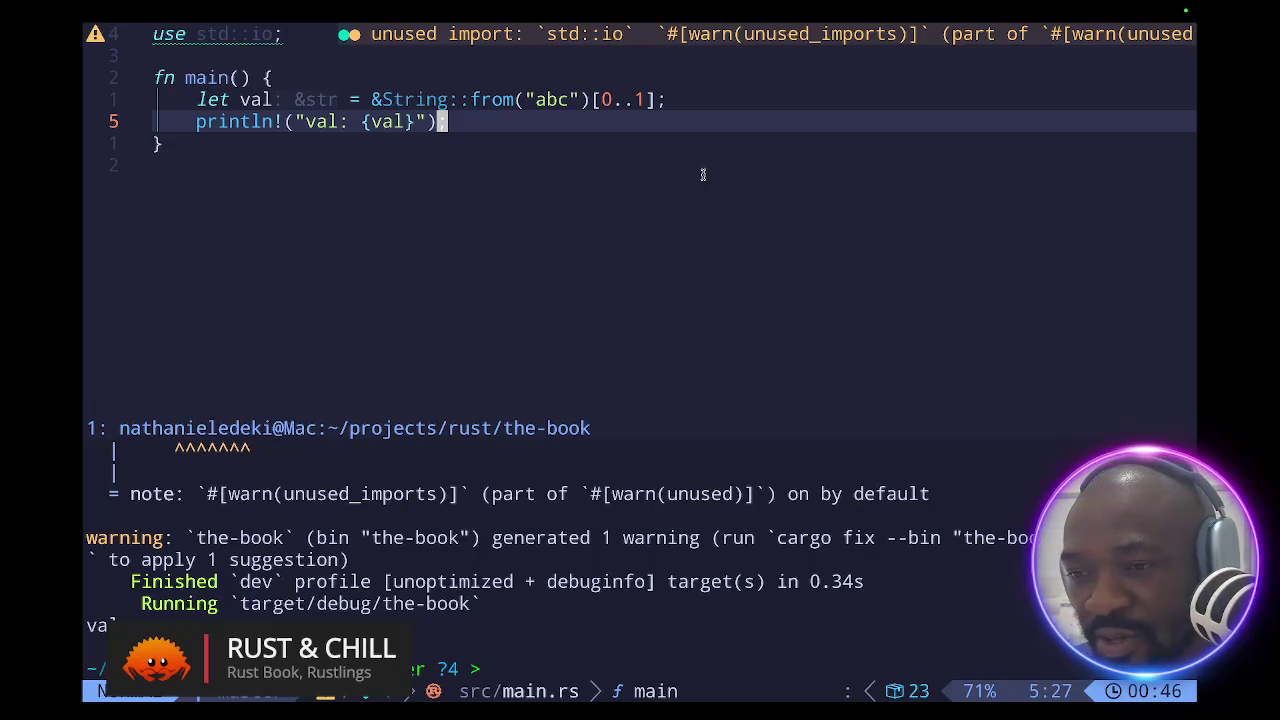
double_click(441, 99)
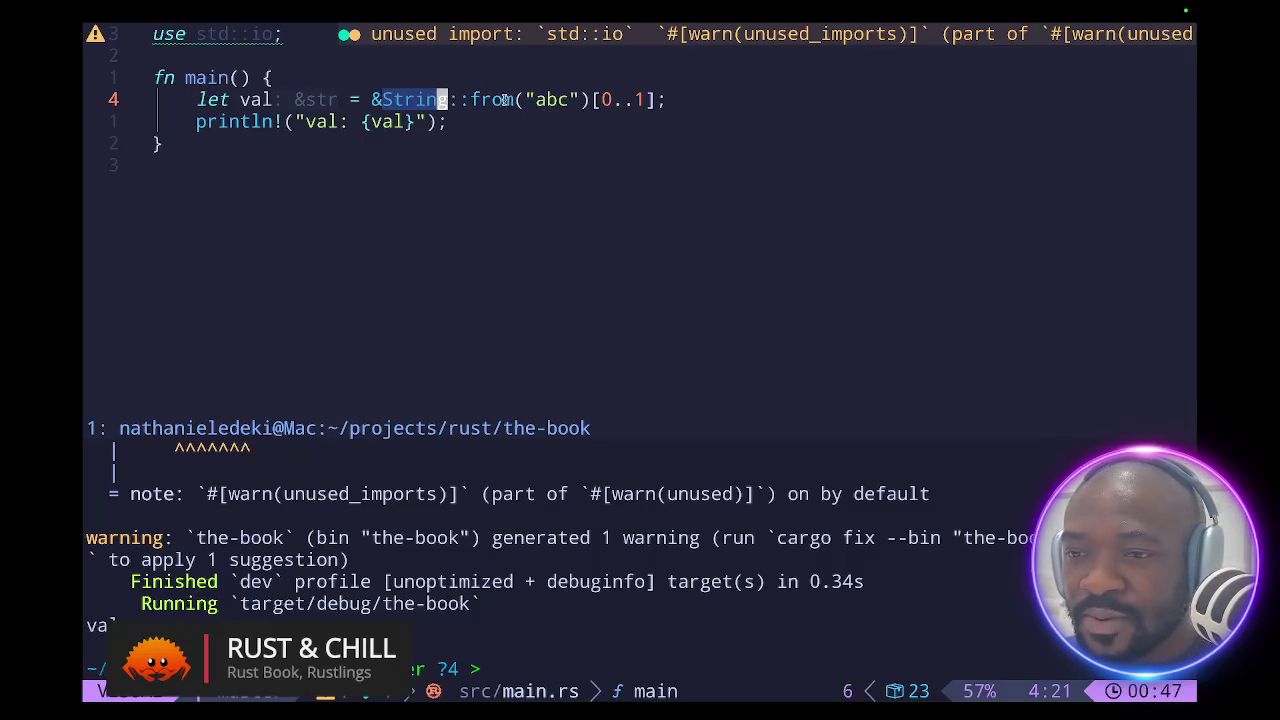
click(539, 100)
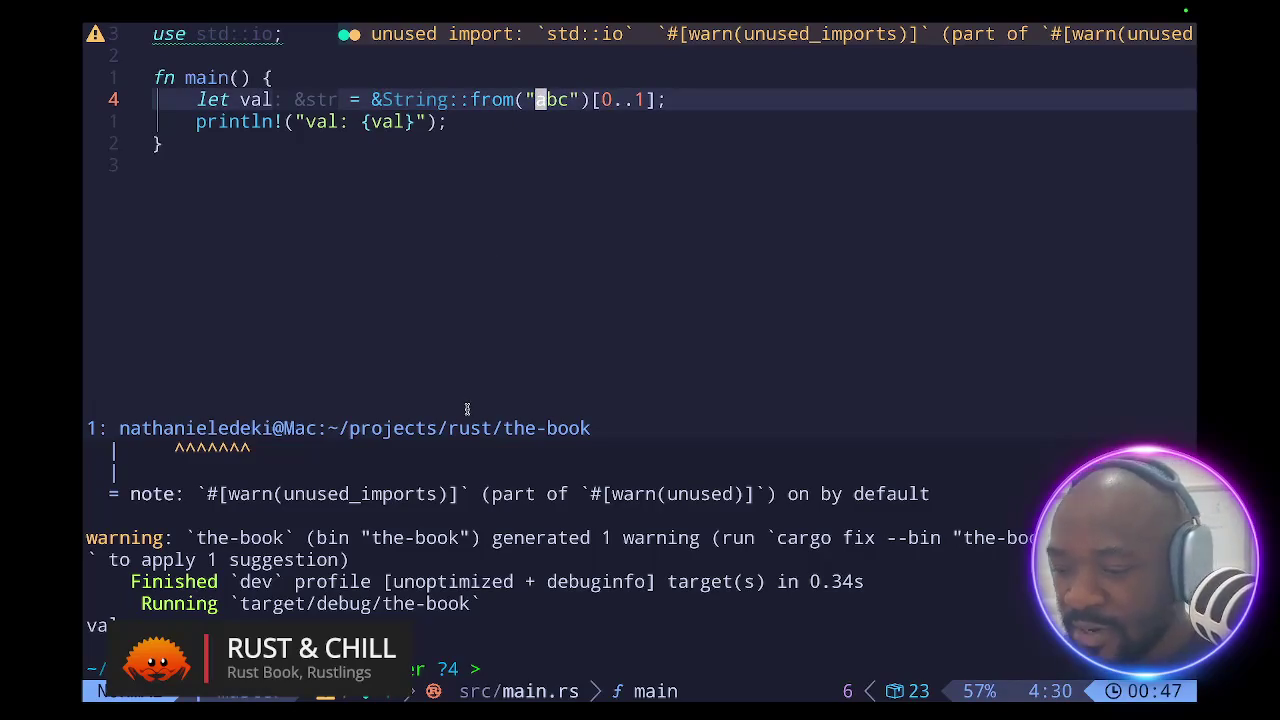
key(i)
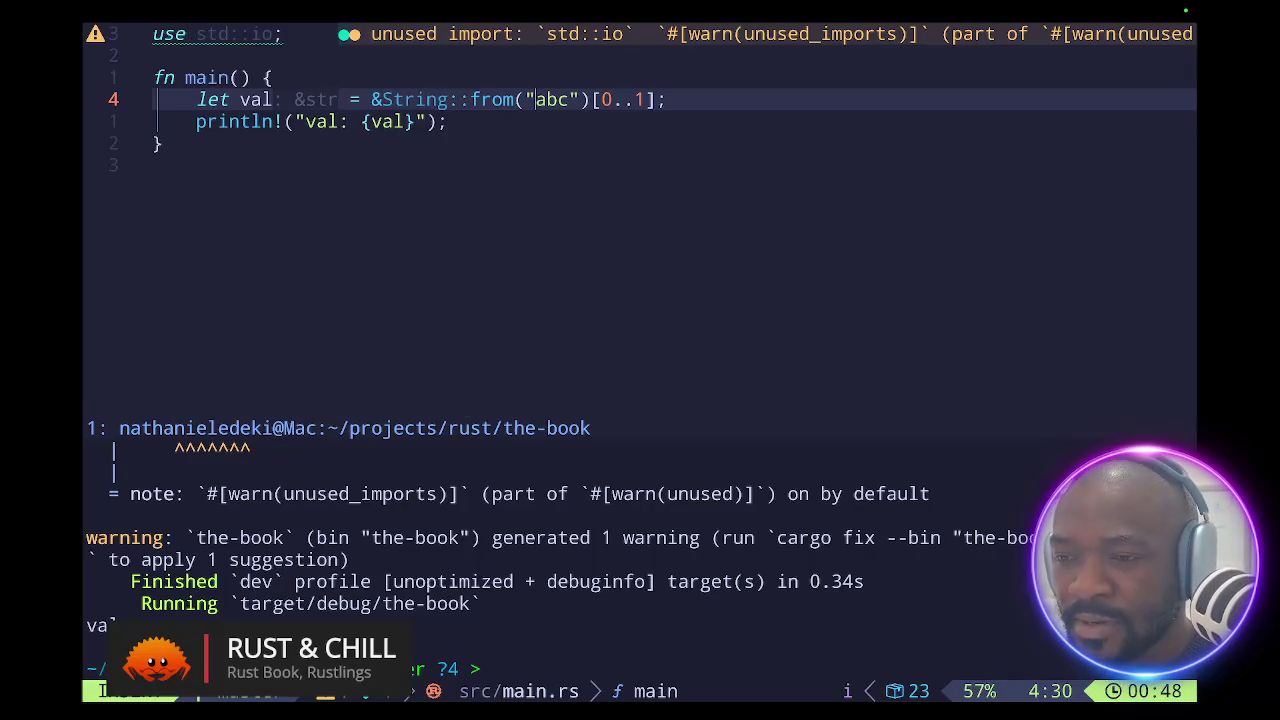
key(ctrl+super+space)
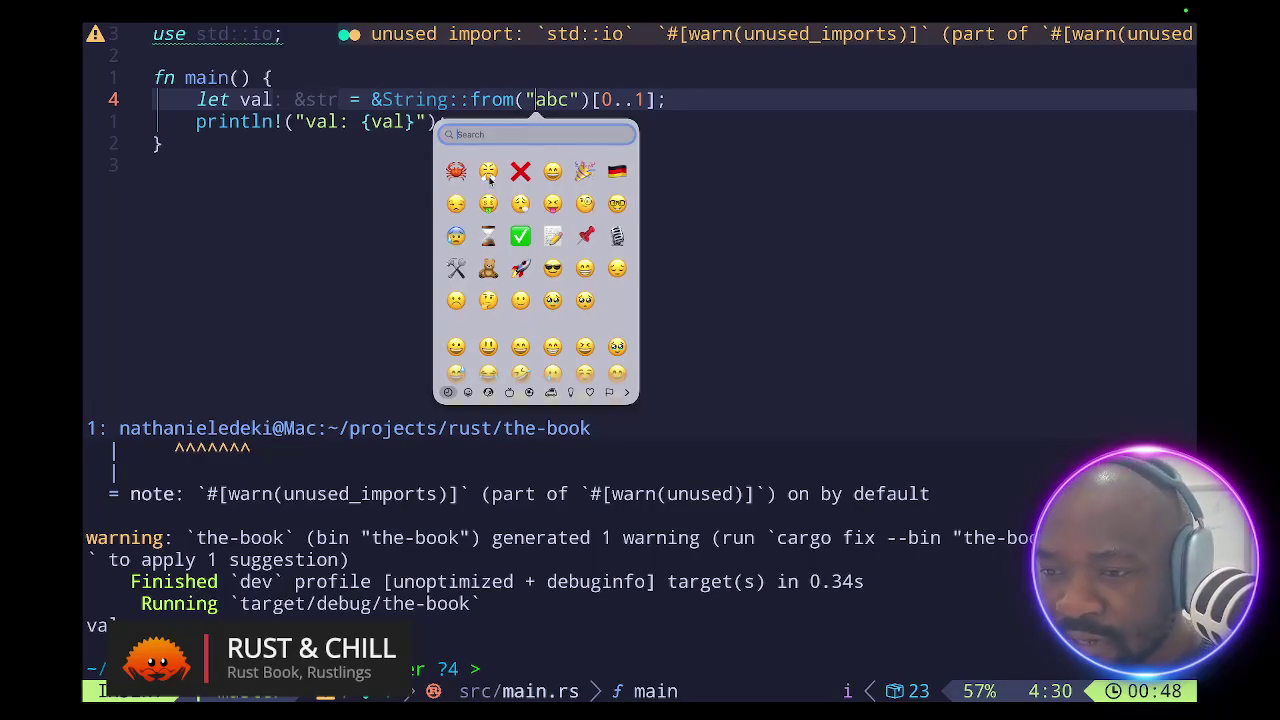
- Insert the face-with-steam-from-nose emoji right before abc in the string literal
key(Escape)
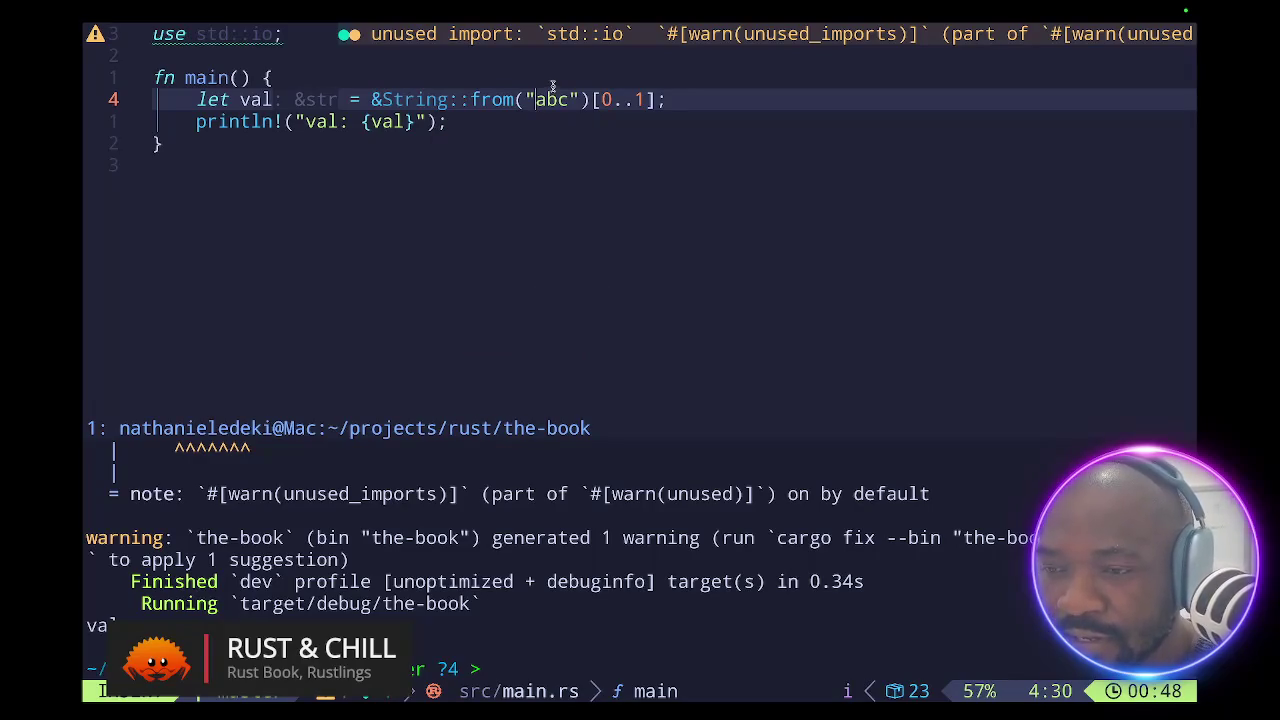
click(527, 100)
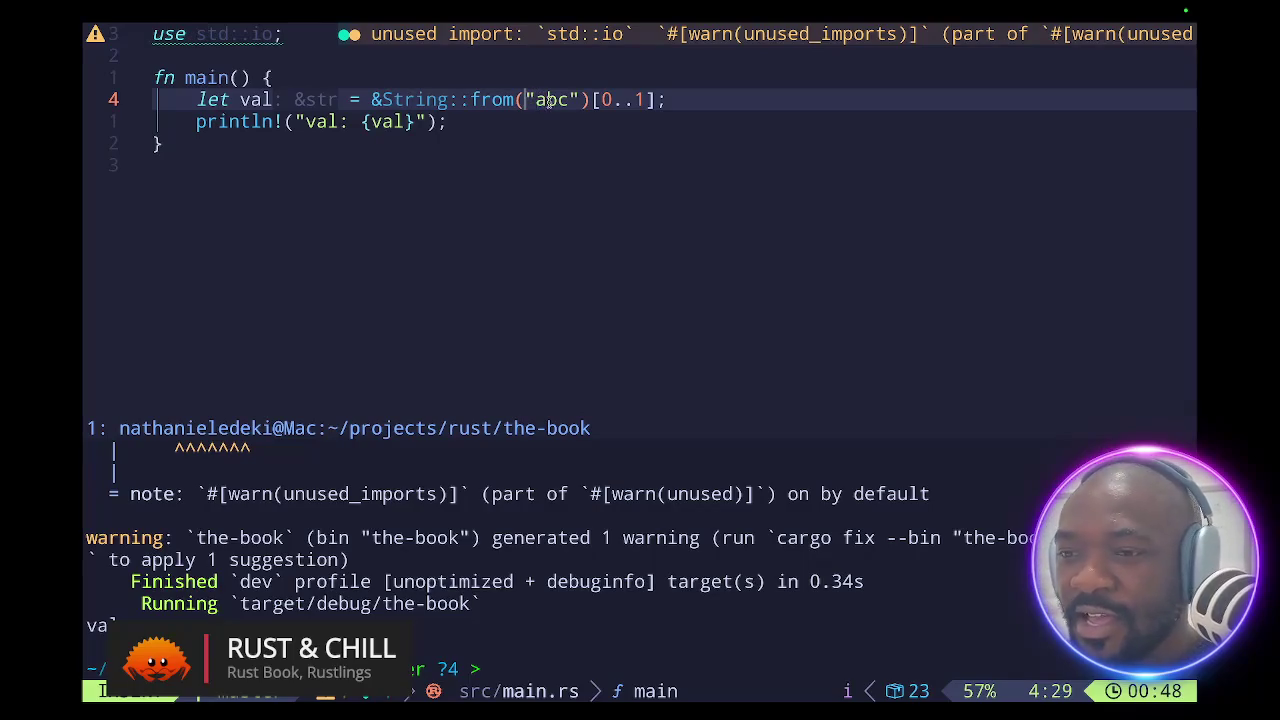
click(537, 100)
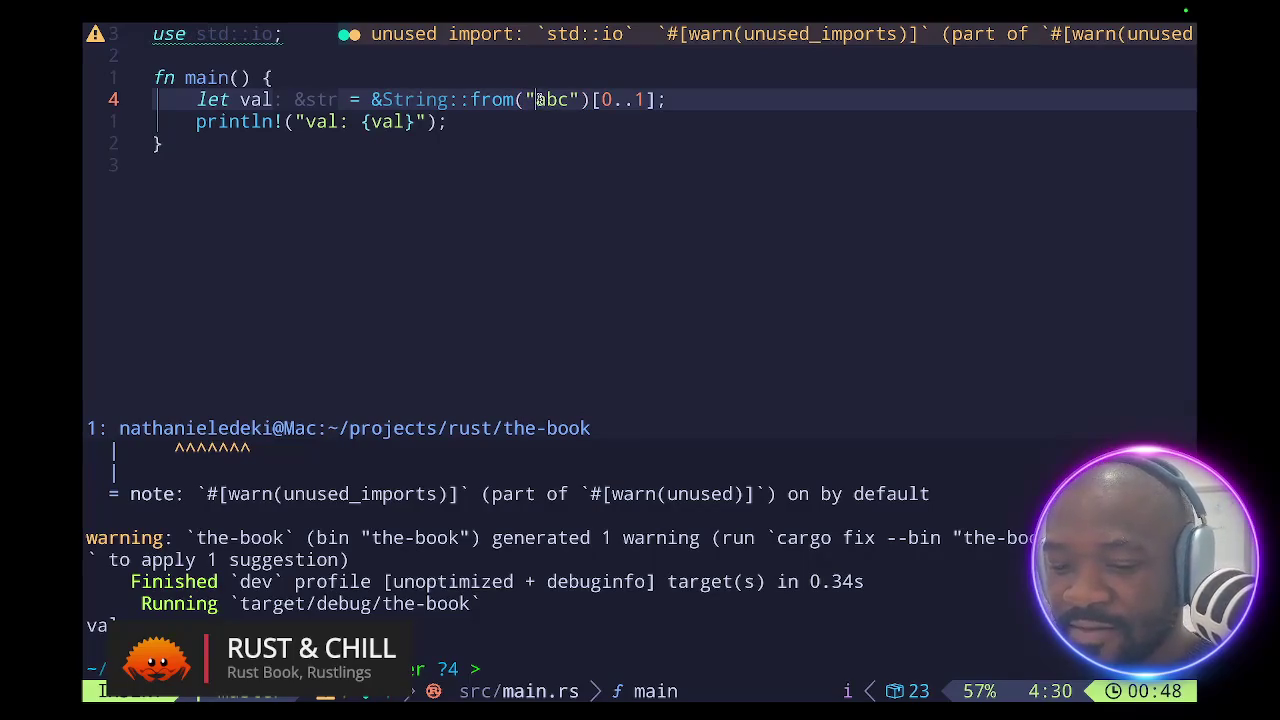
key(ctrl+super+space)
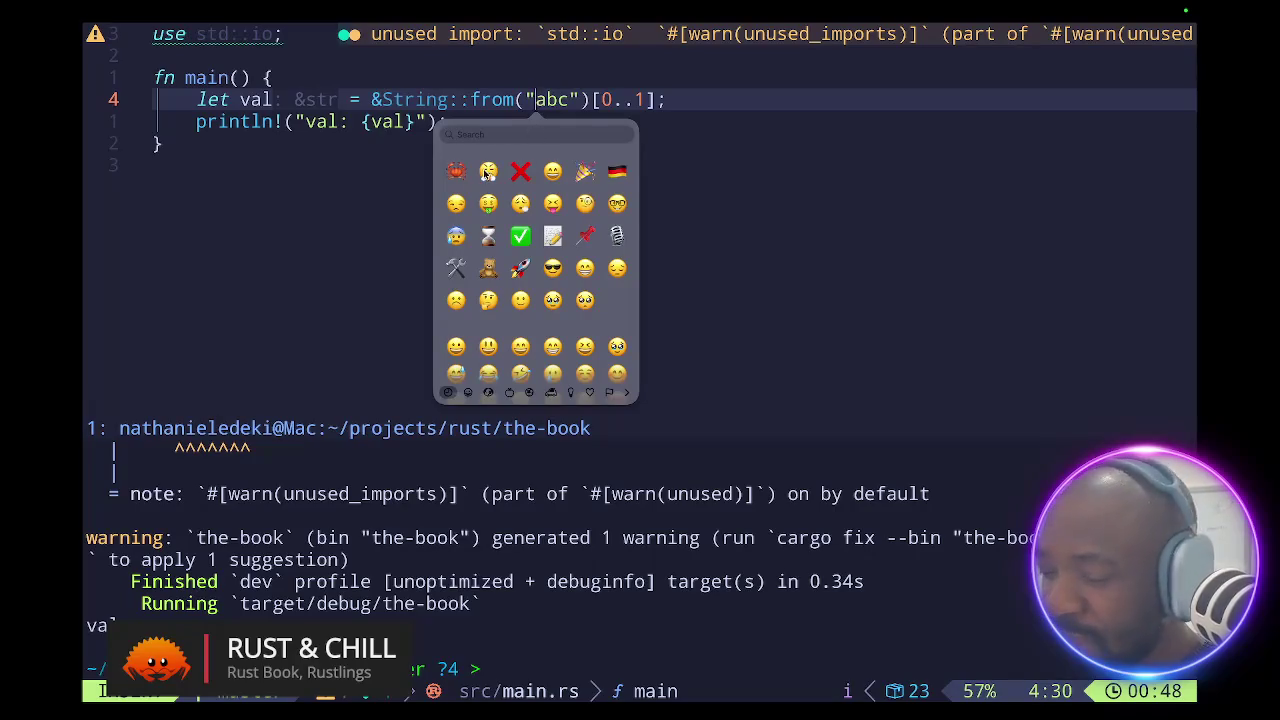
click(487, 172)
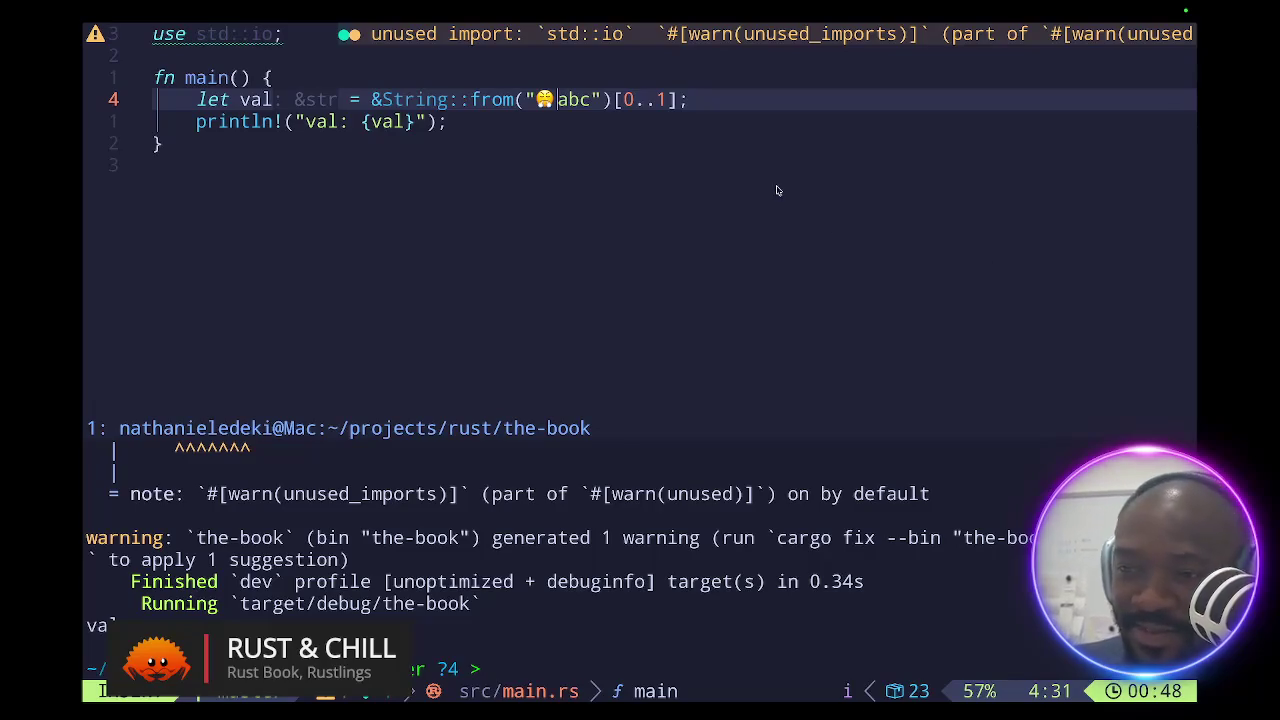
- Leave Insert mode and save main.rs with :w
key(Escape)
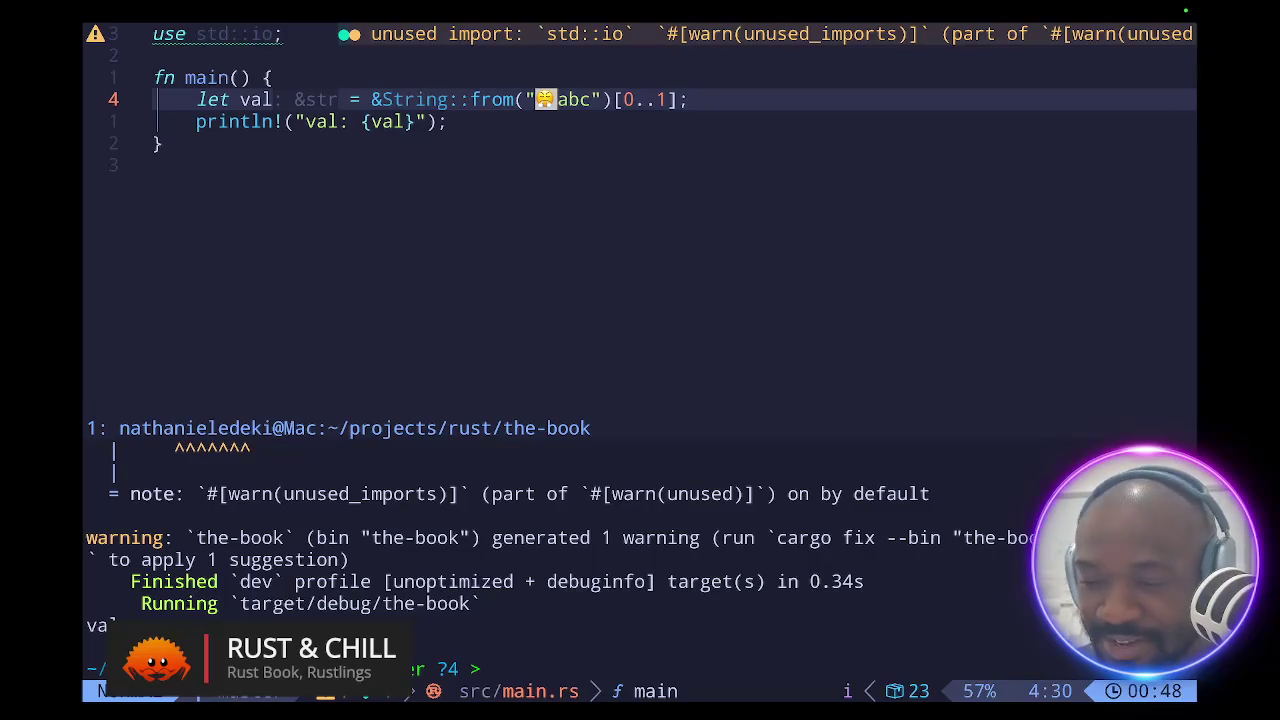
text(:w)
key(Return)
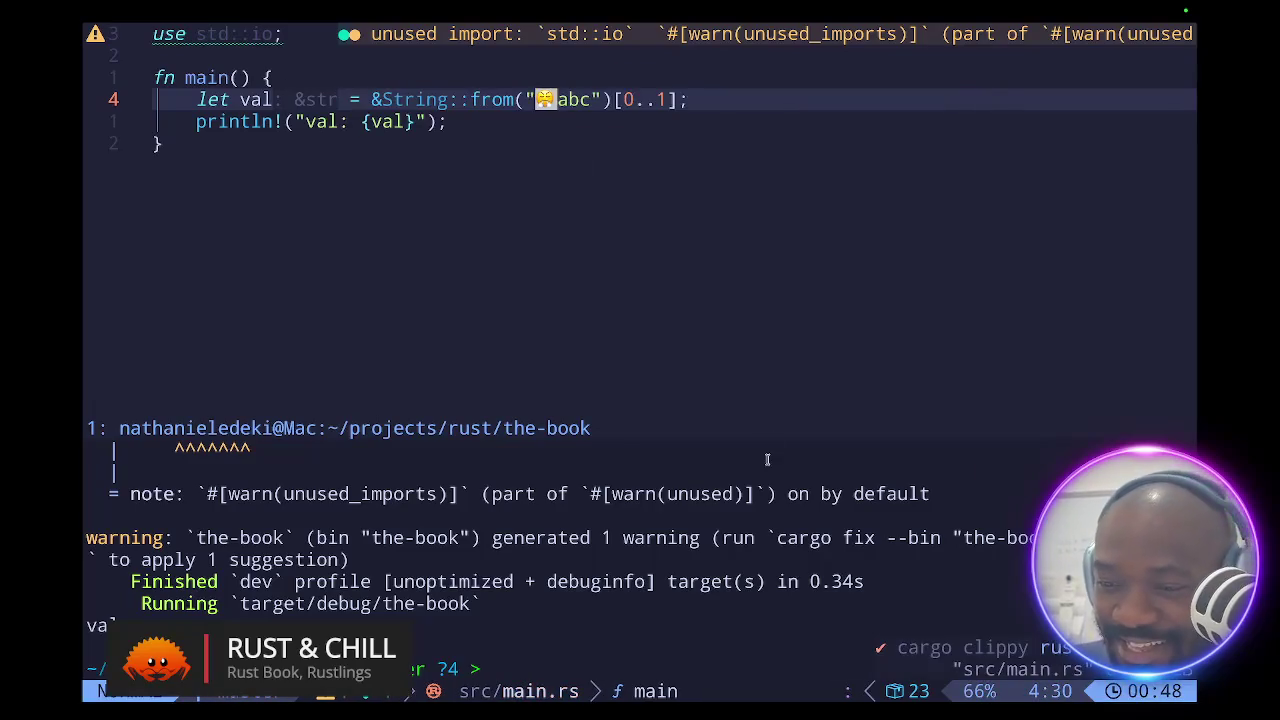
- Execute cargo run in the terminal pane, producing the 'byte index 1 is not a char boundary' panic
click(679, 534)
text(i)
key(BackSpace)
text(cargo run)
key(Return)
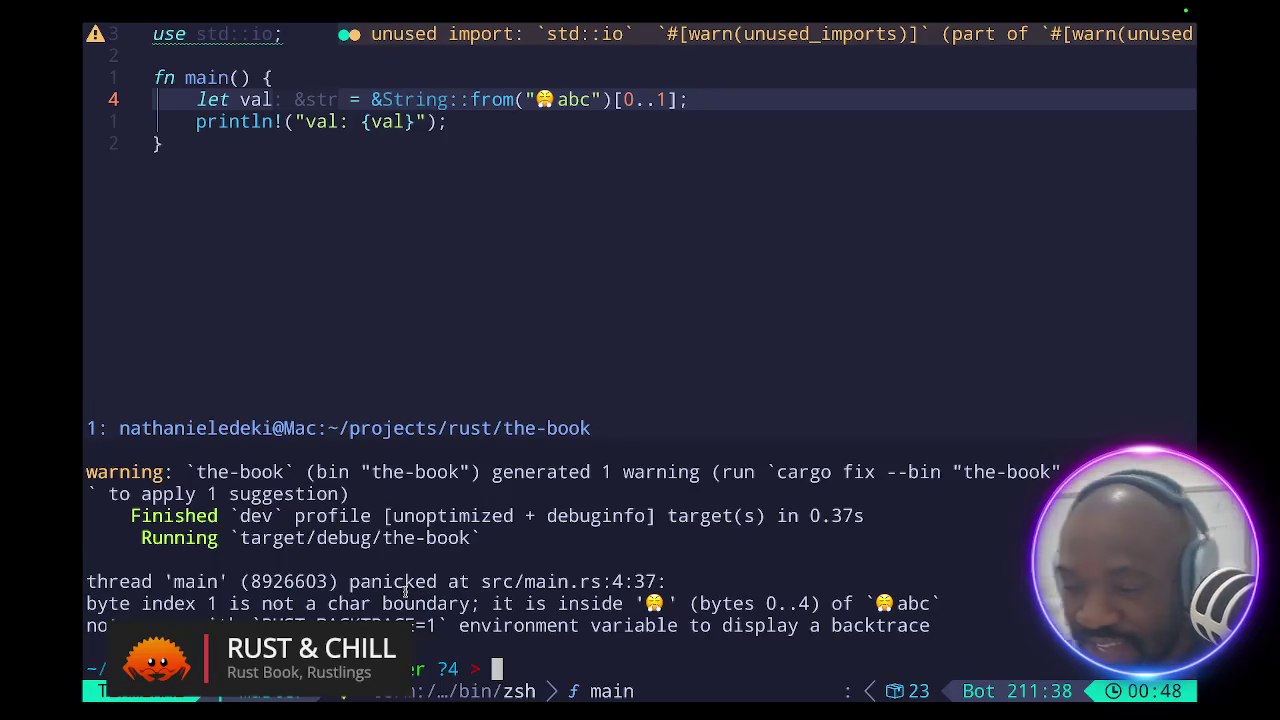
key(ctrl+Up)
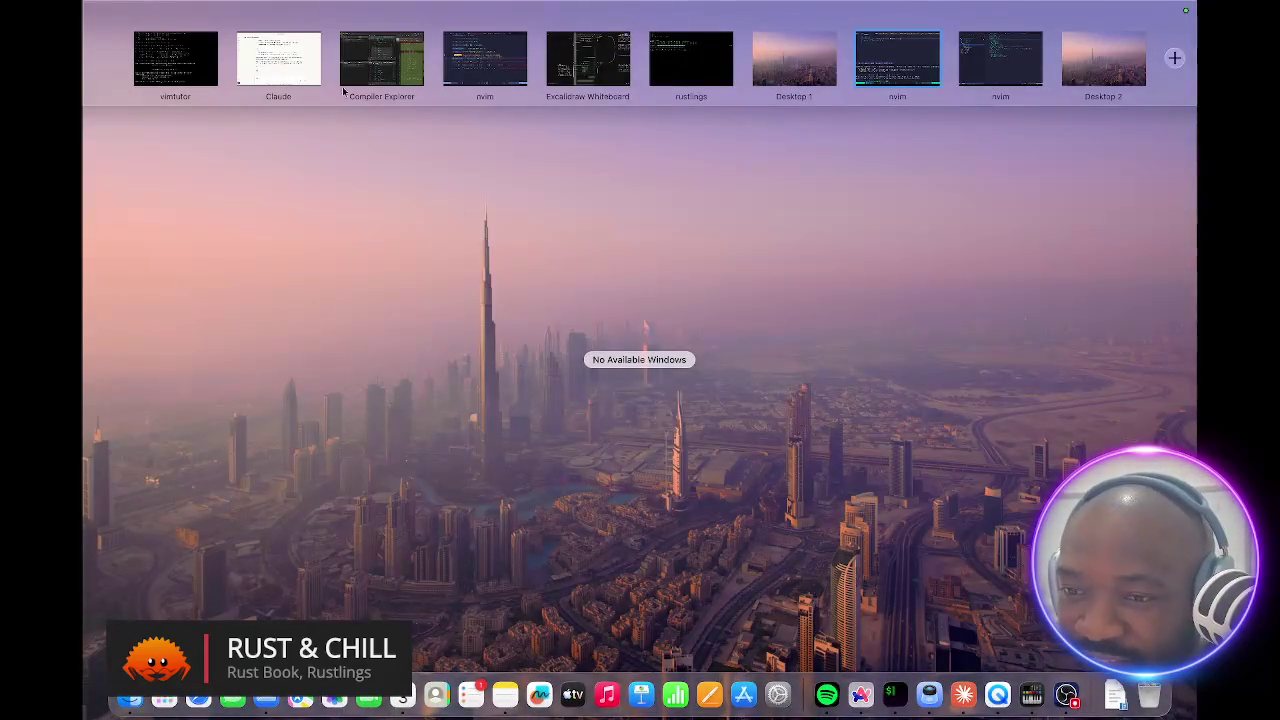
- Switch to the Excalidraw whiteboard and scroll to the &str notes on !Sized and fat pointers
click(604, 69)
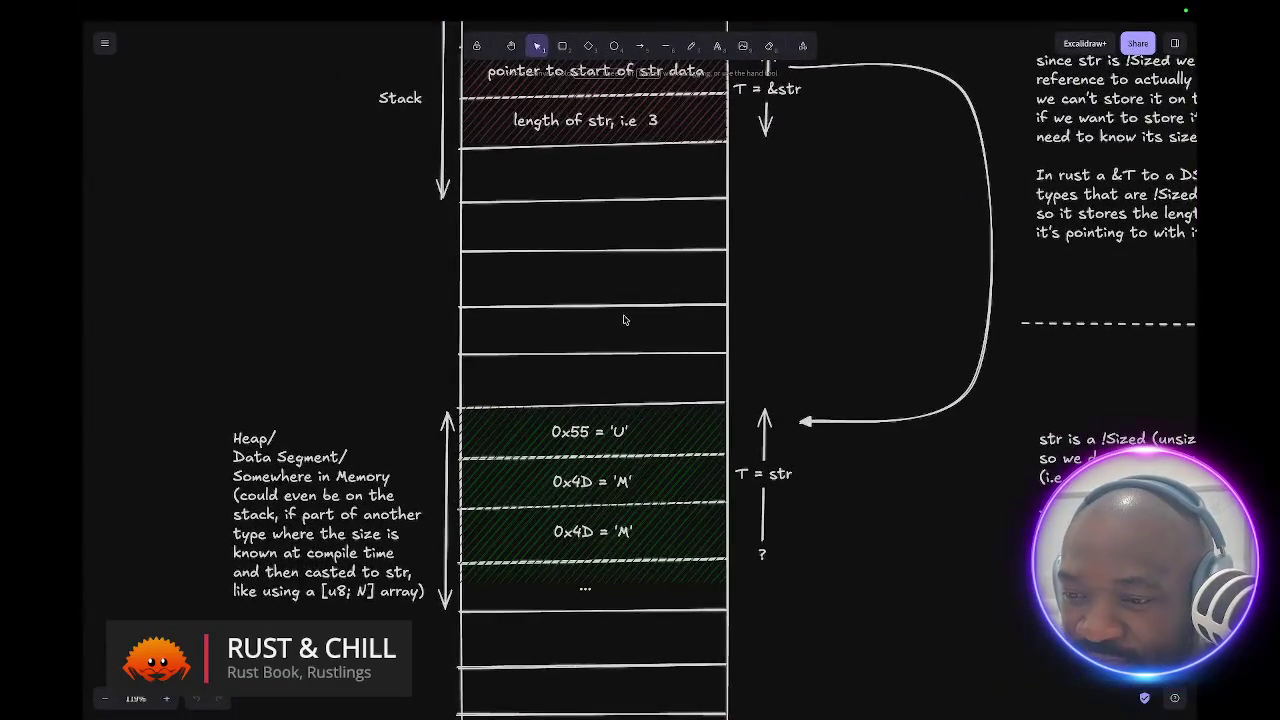
scroll(623, 319, up, 2)
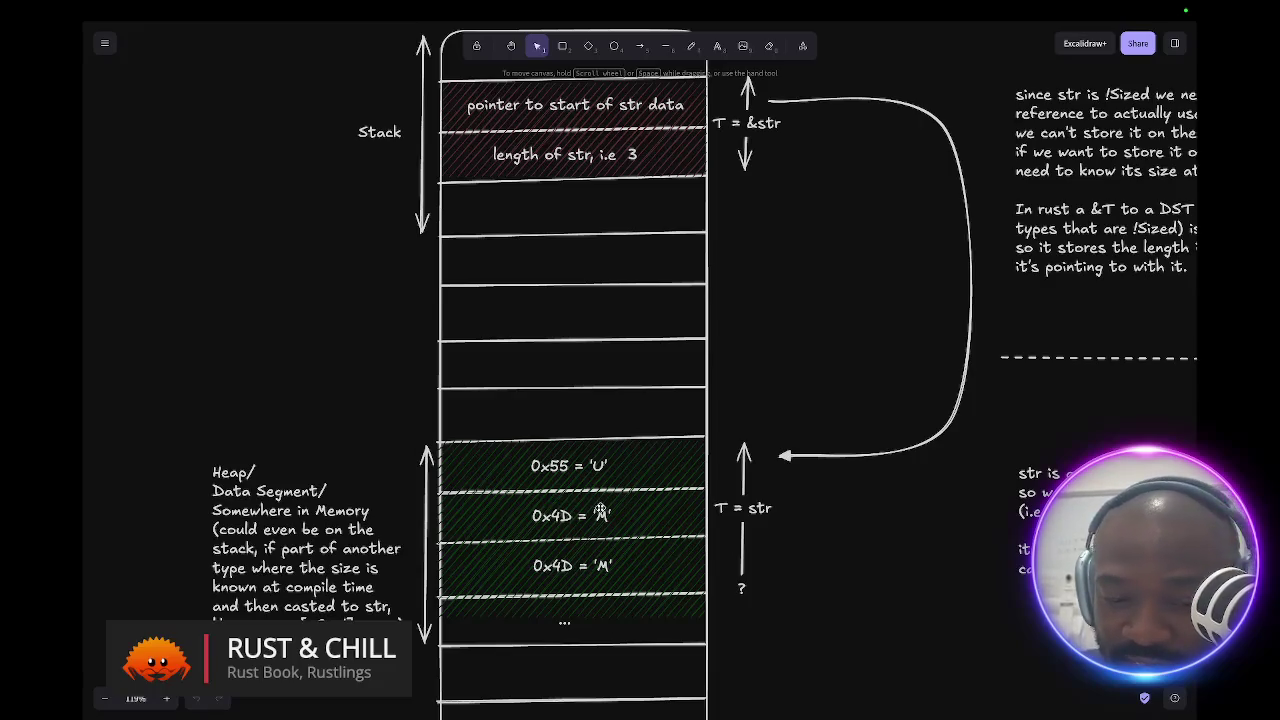
scroll(711, 418, right, 10)
scroll(711, 418, right, 2)
scroll(690, 425, up, 3)
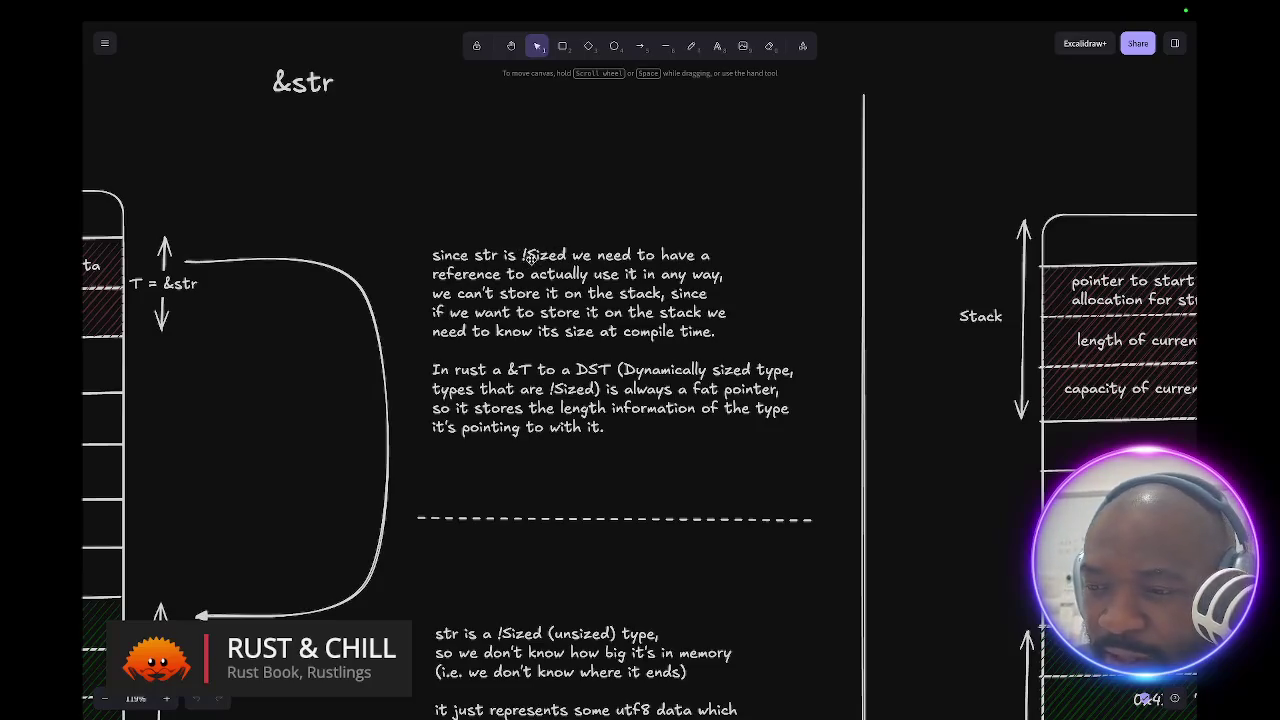
scroll(529, 257, up, 1)
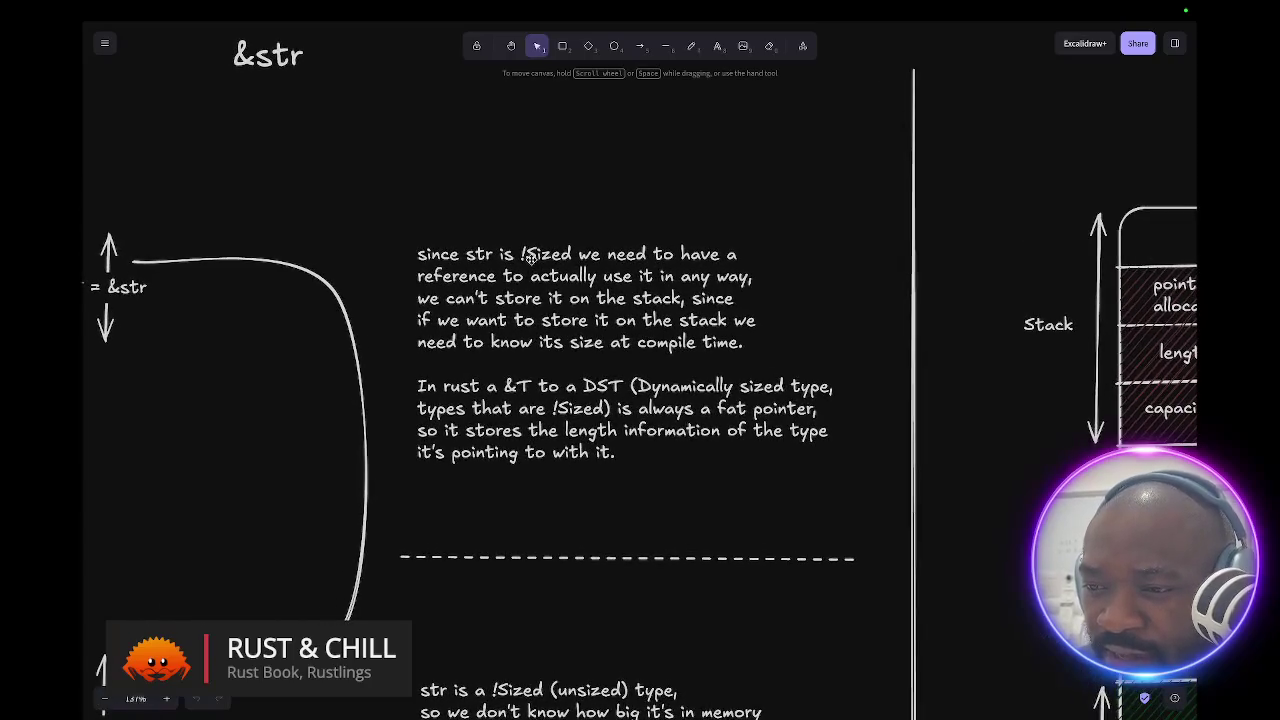
scroll(529, 257, up, 1)
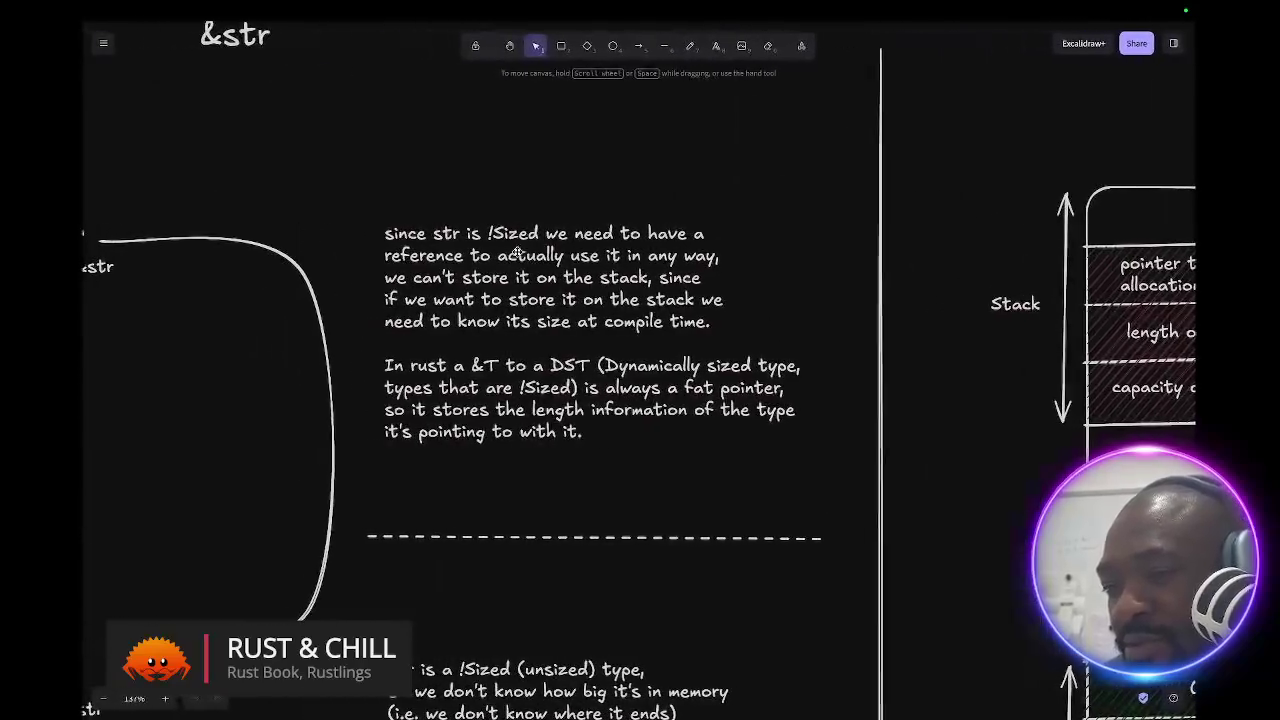
key(ctrl+Up)
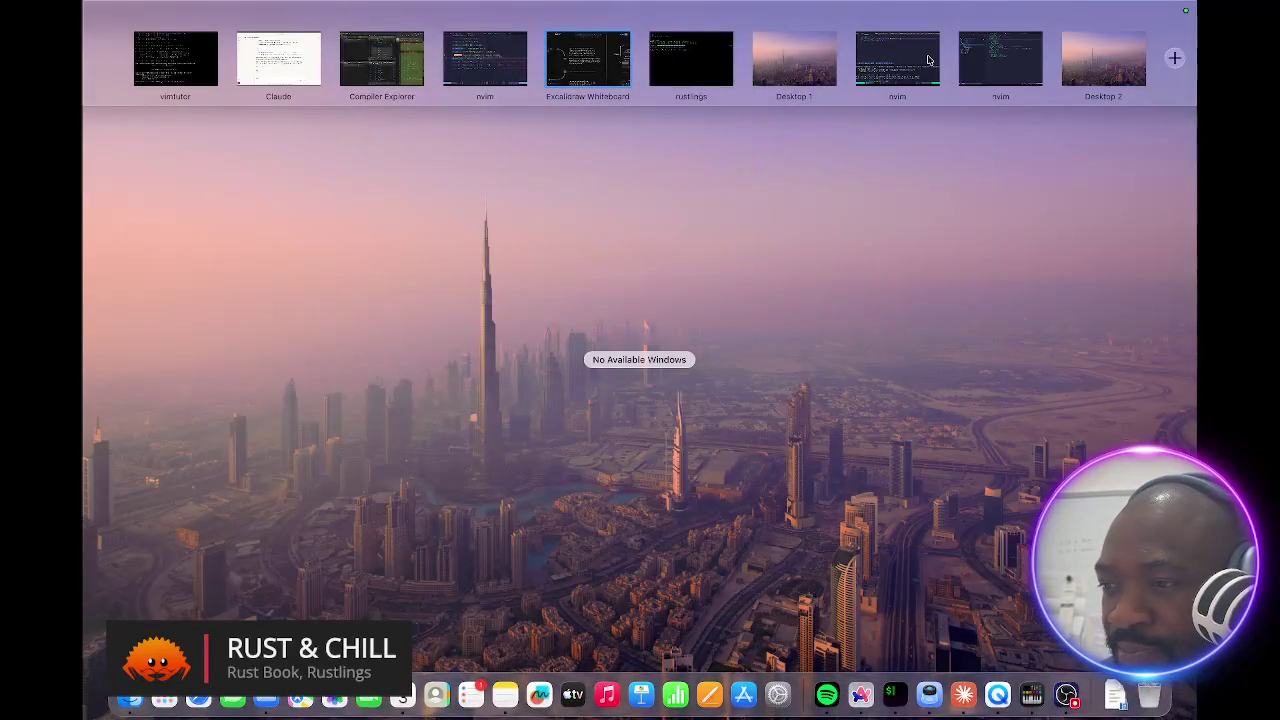
- Remove the & before String::from on line 4 and save main.rs
click(917, 60)
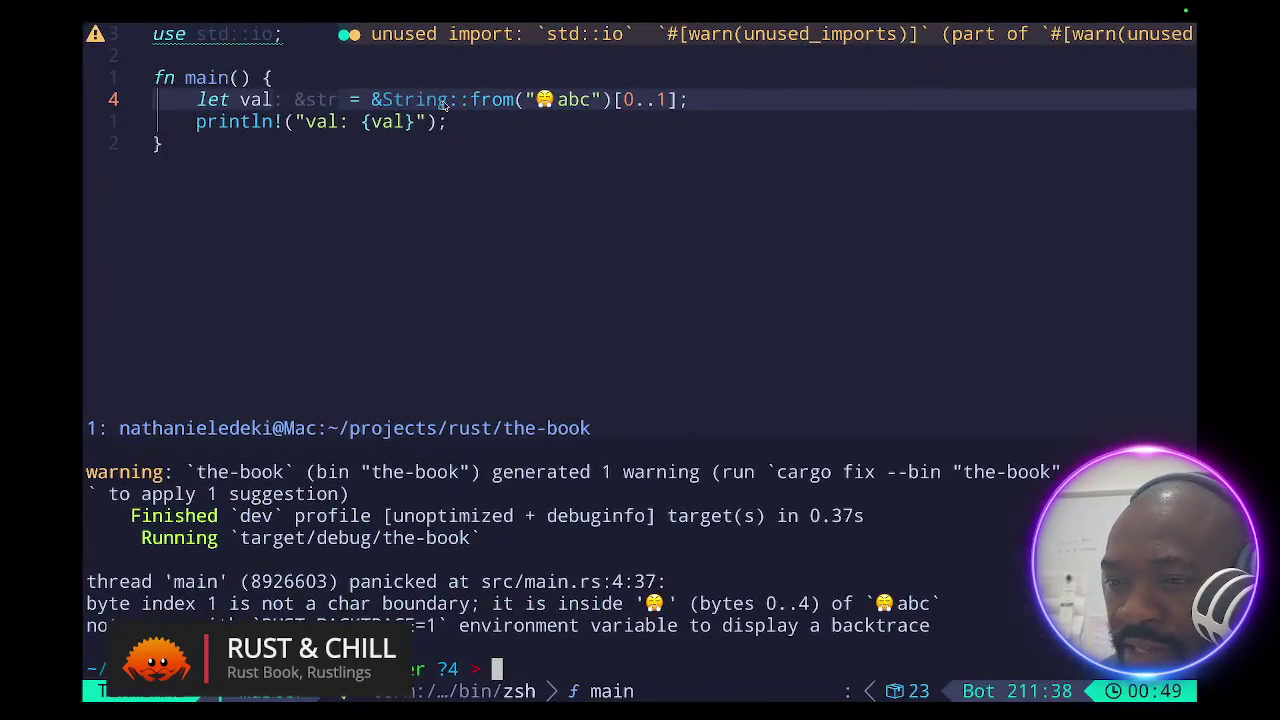
click(377, 99)
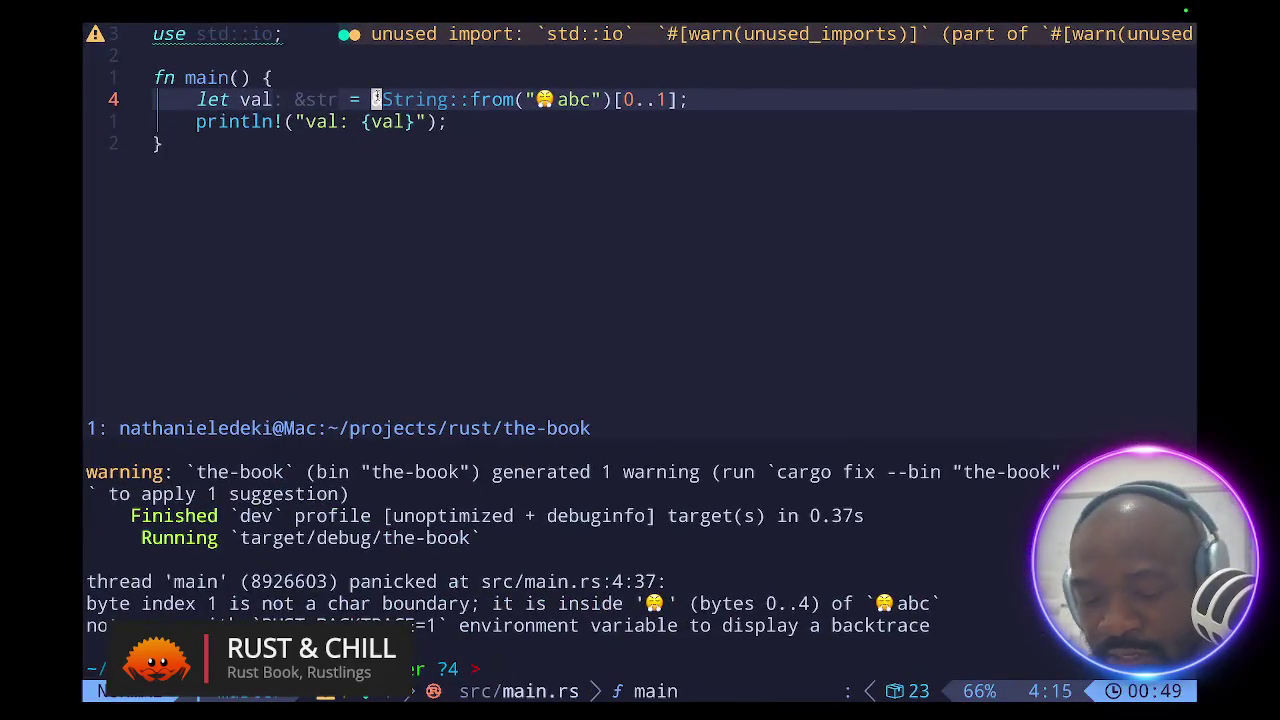
key(d)
key(l)
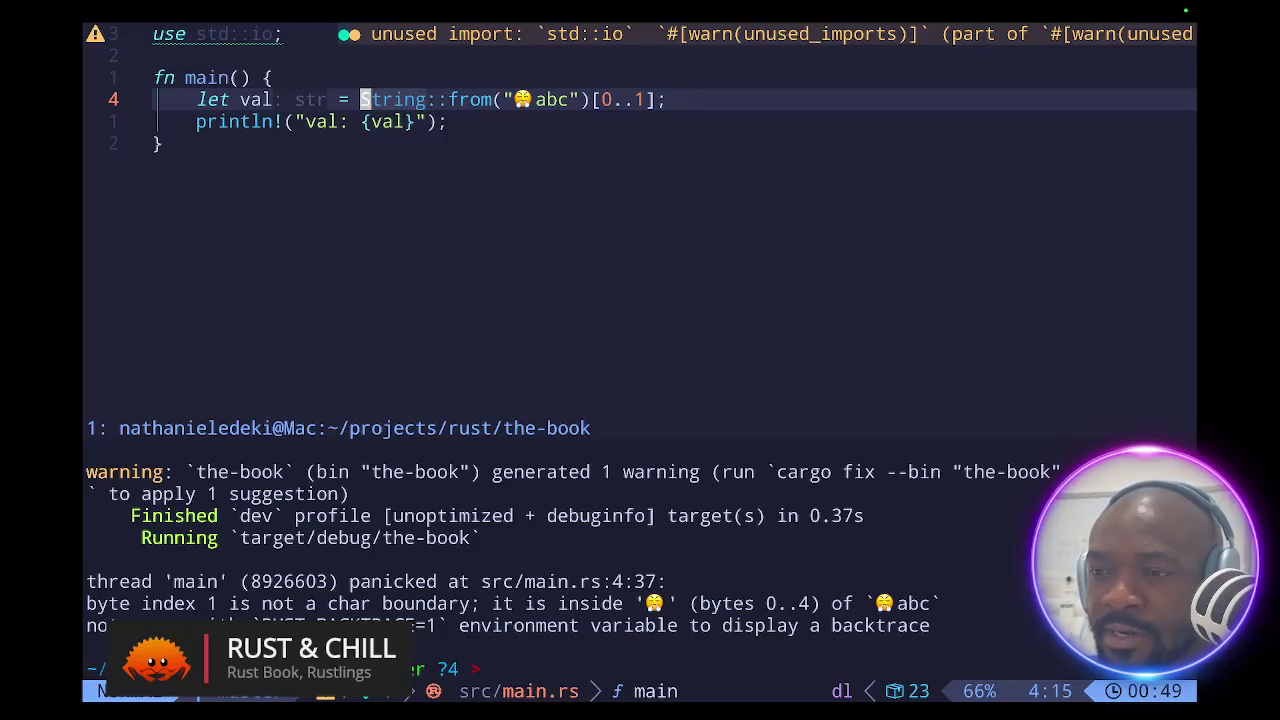
key(colon)
text(w)
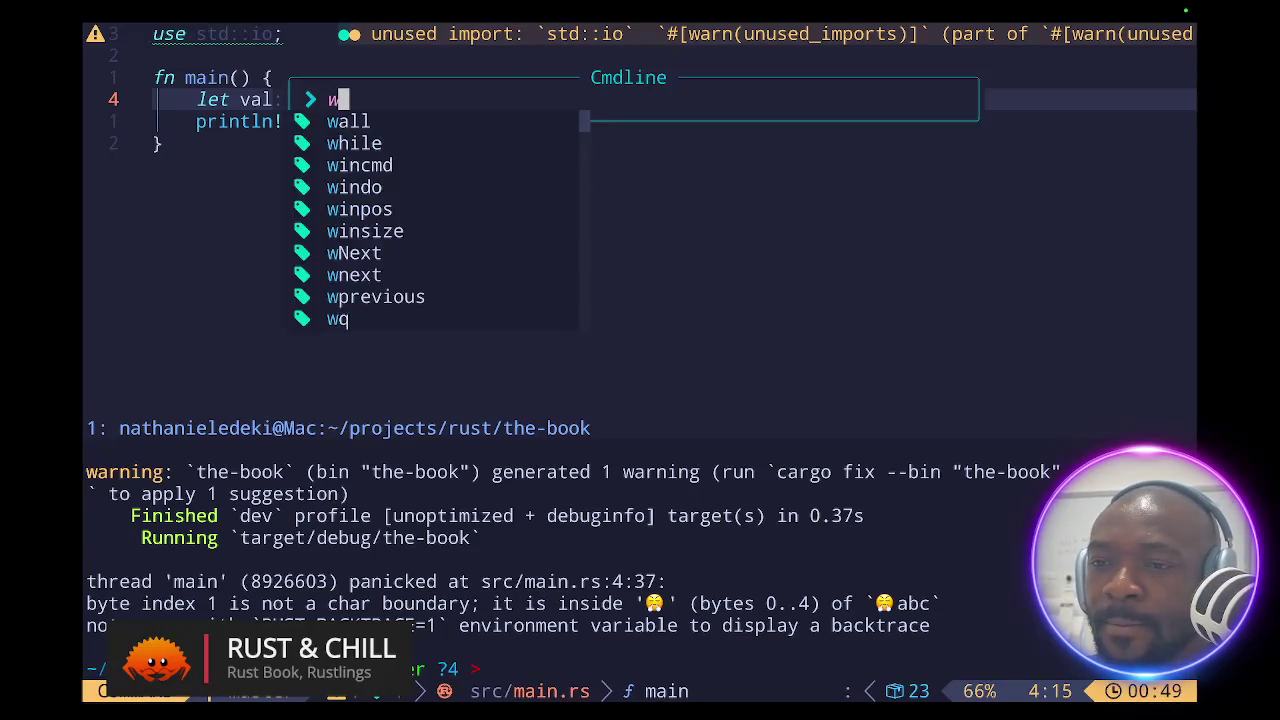
key(Return)
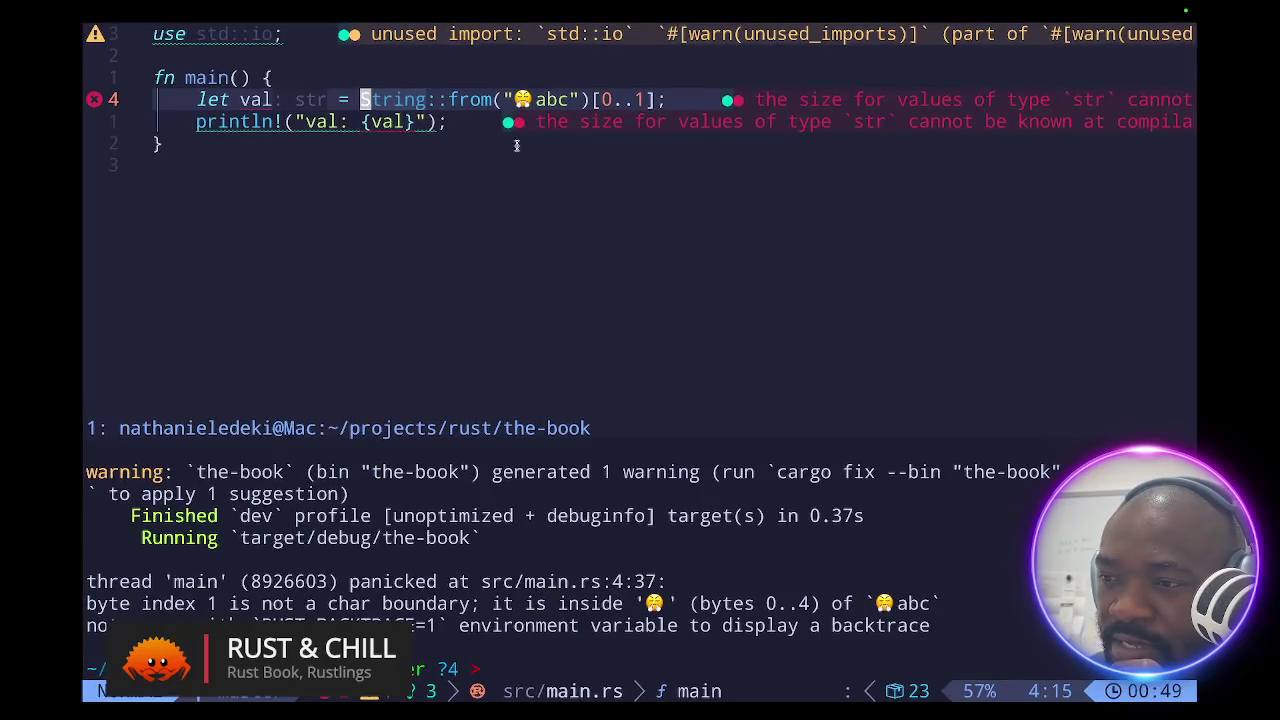
- Inspect the resulting str size-unknown errors, returning to the end of line 4
scroll(651, 163, right, 5)
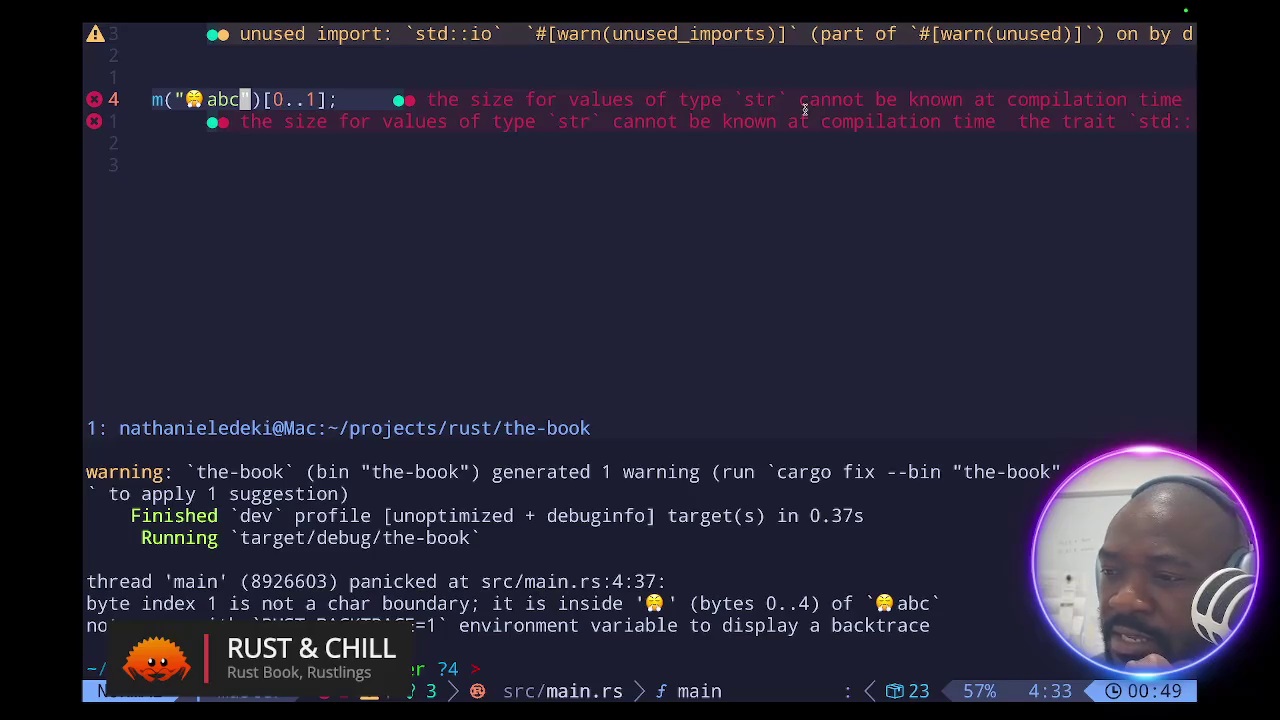
key(shift+g)
key(ctrl+o)
key(dollar)
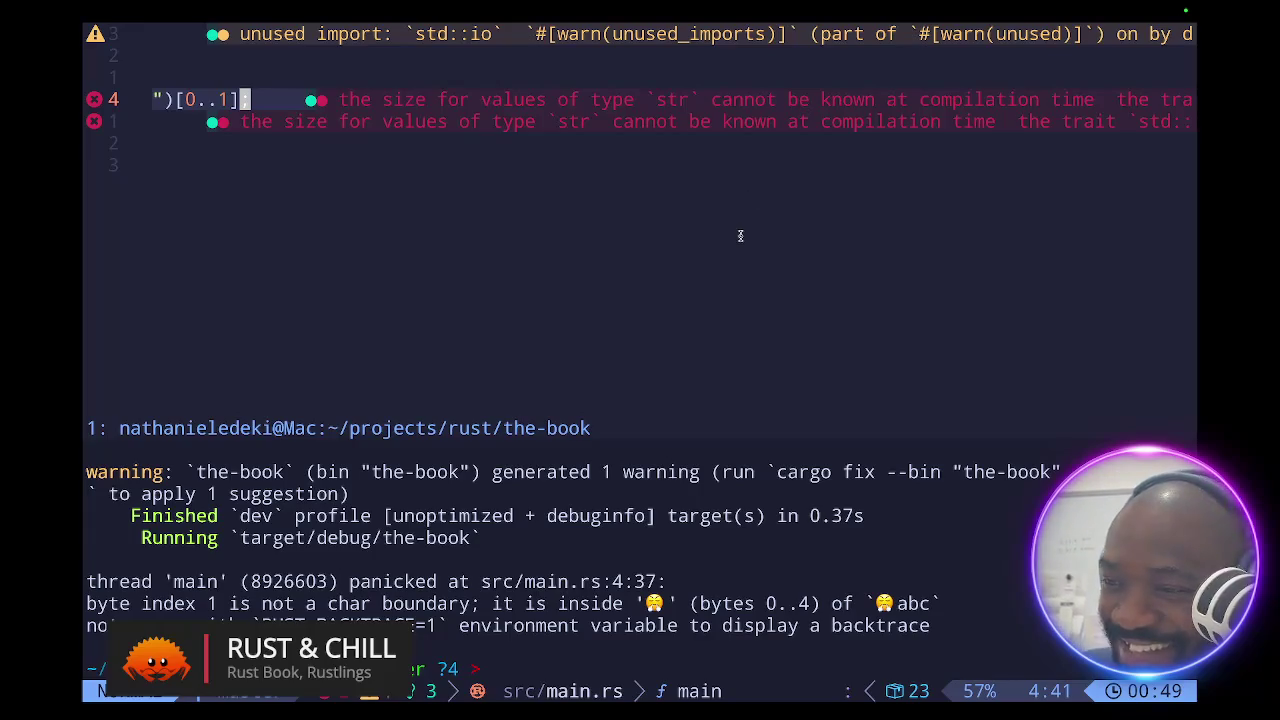
key(ctrl+Right)
key(ctrl+Right)
key(ctrl+Right)
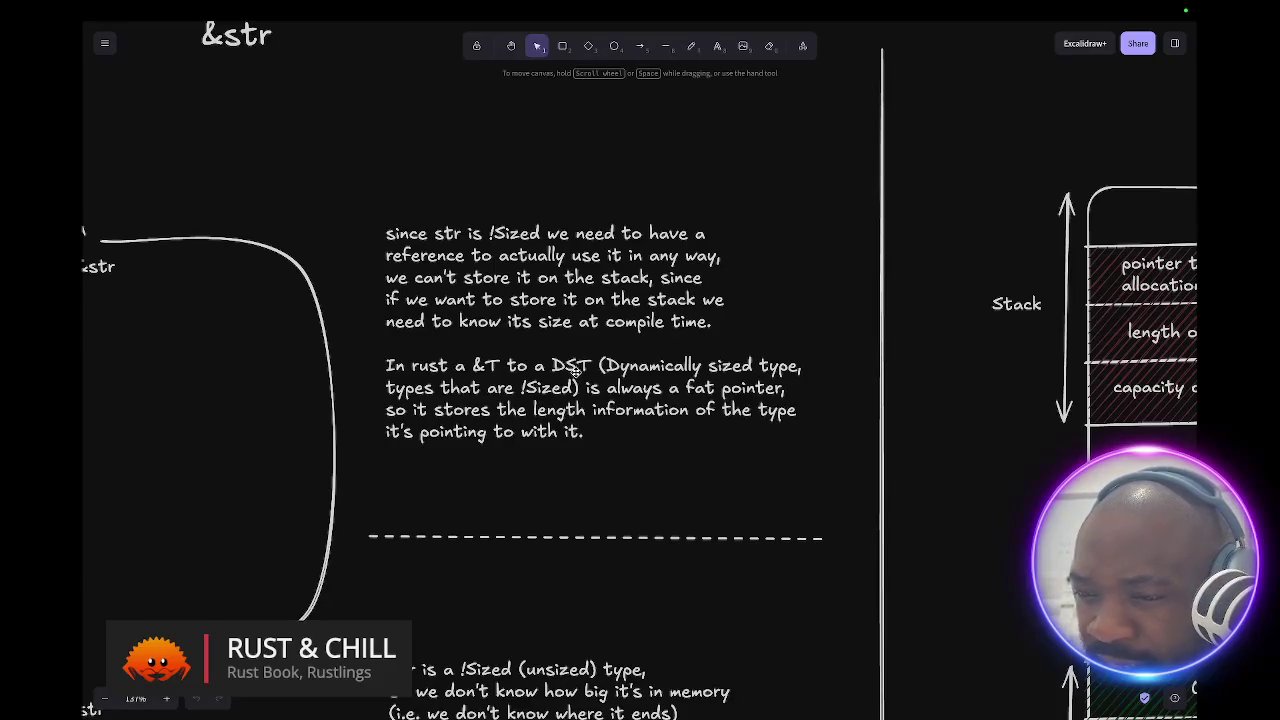
- Pan over the DST fat-pointer notes, then invoke Cmd+S, which proposes Untitled-2025-08-03-0831.excalidraw
scroll(575, 370, down, 1)
scroll(575, 370, left, 1)
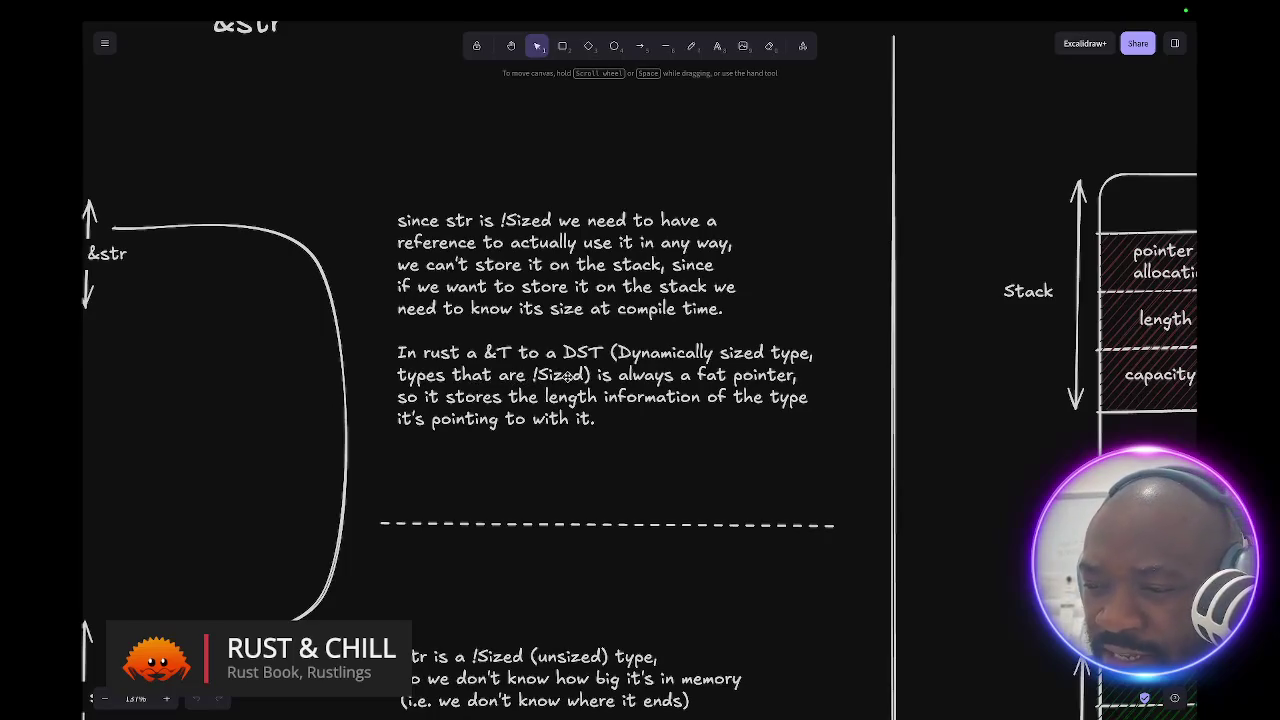
scroll(567, 375, down, 1)
scroll(567, 375, left, 1)
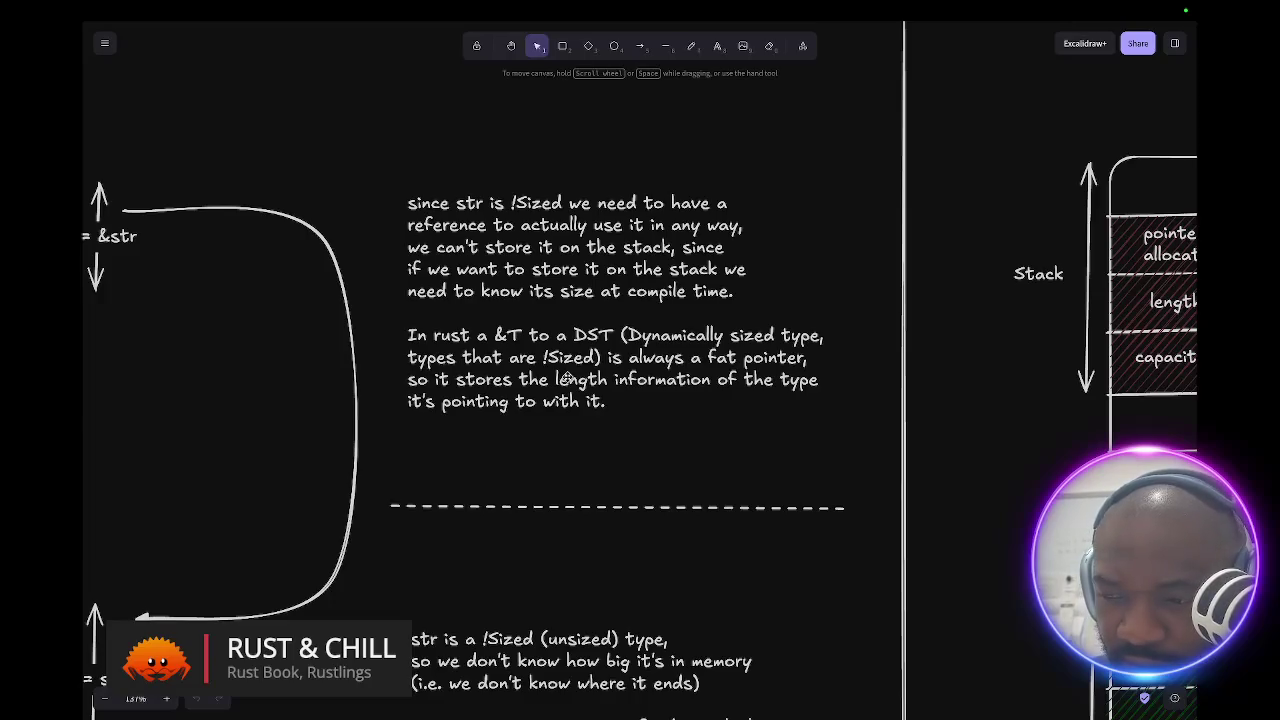
scroll(566, 378, down, 1)
scroll(566, 377, up, 1)
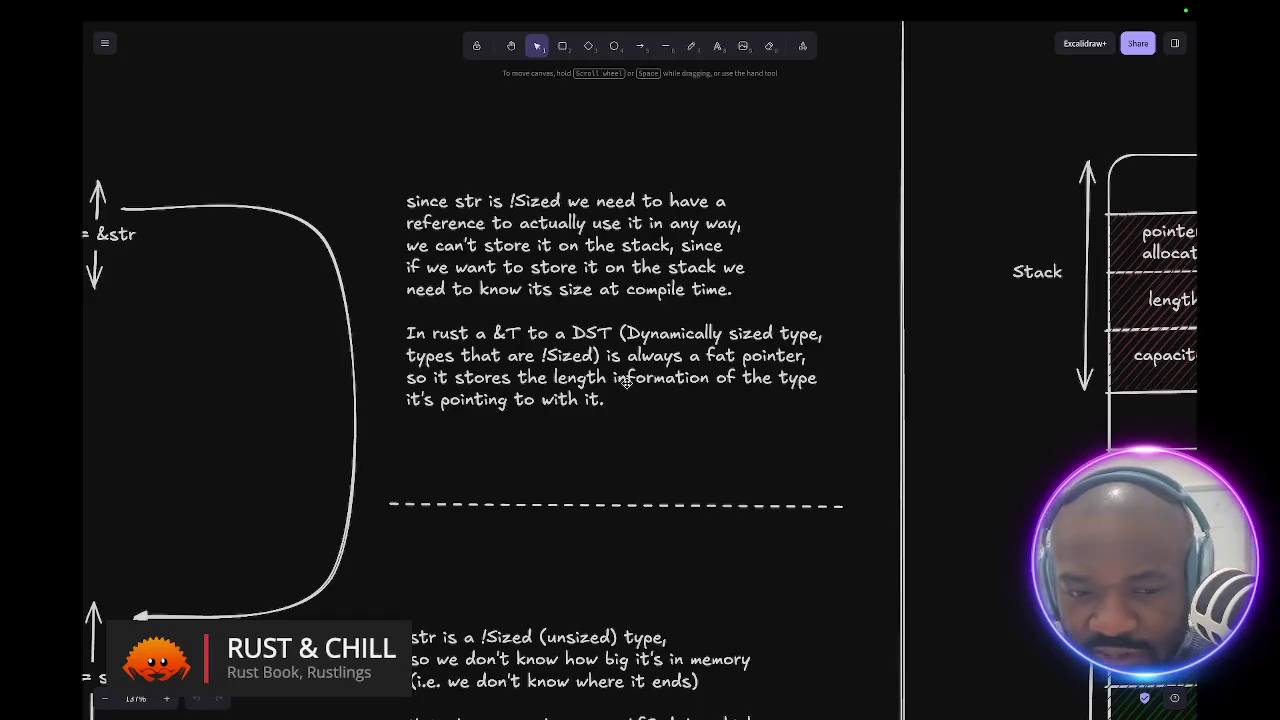
key(super+s)
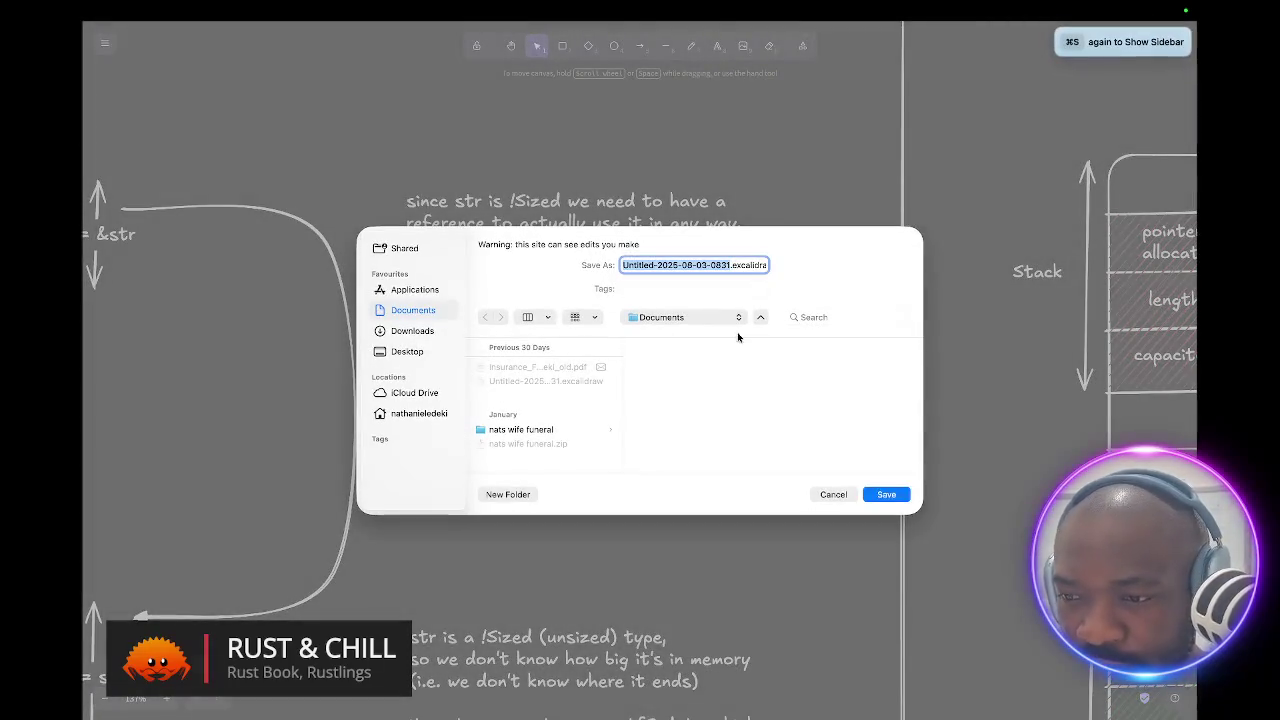
- Cancel the save, flip through both String docs tabs, then open 'Storing UTF-8 Encoded Text'
click(830, 493)
mouse_move(84, 225)
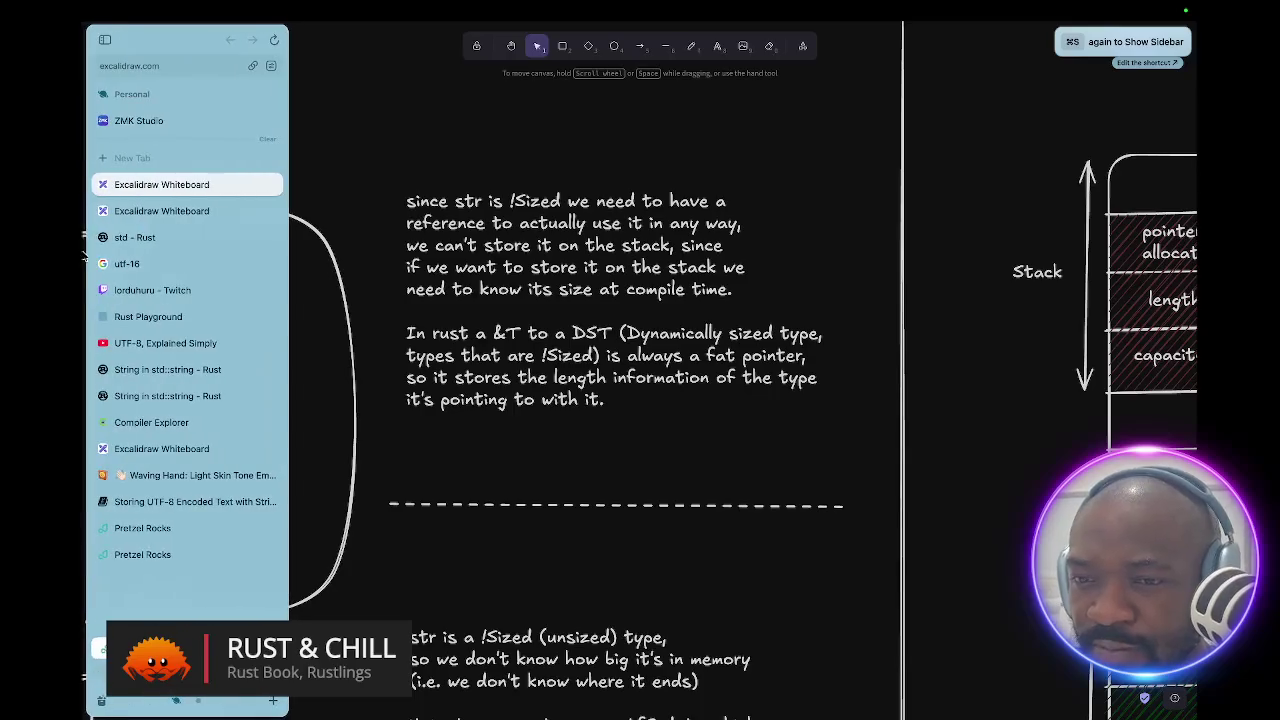
click(150, 396)
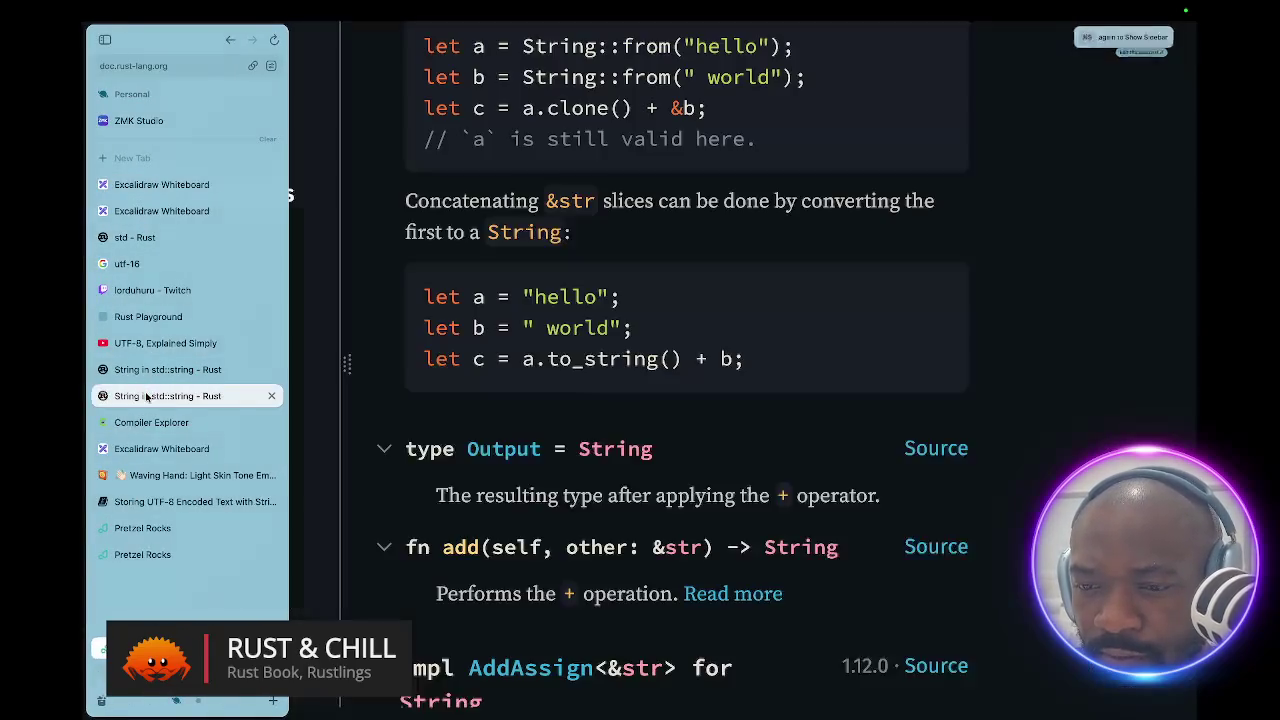
mouse_move(84, 420)
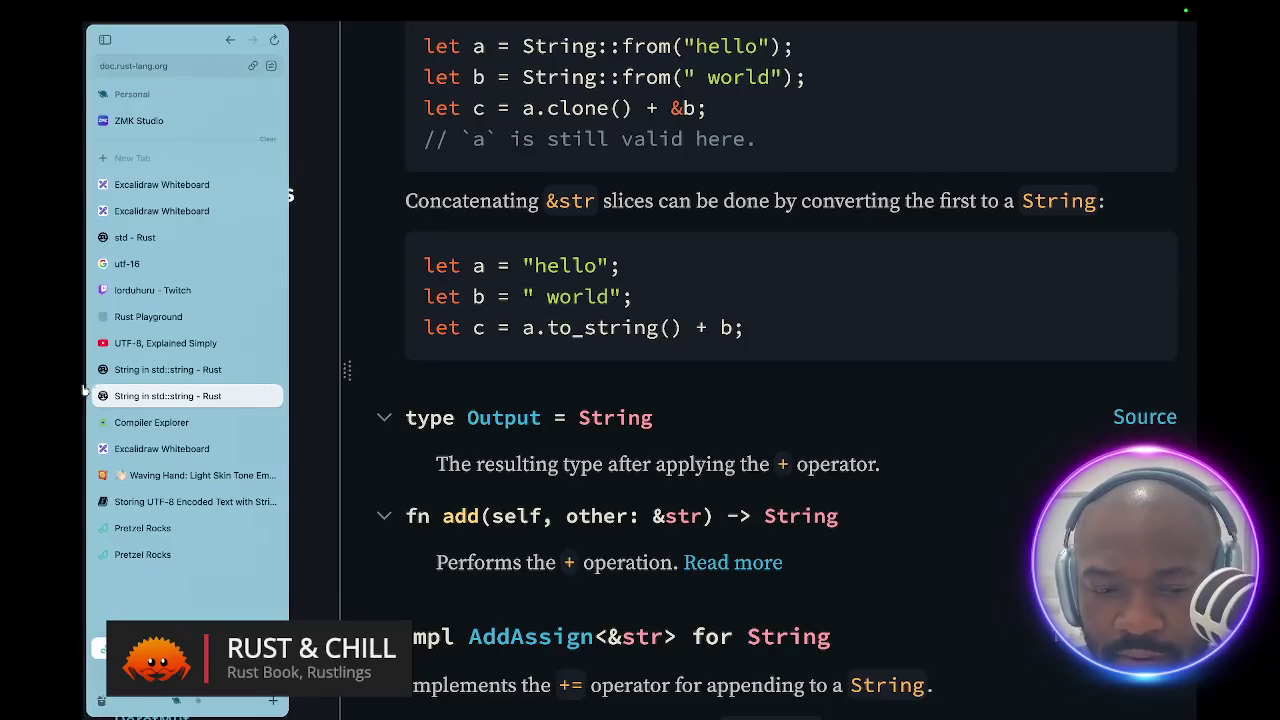
click(142, 372)
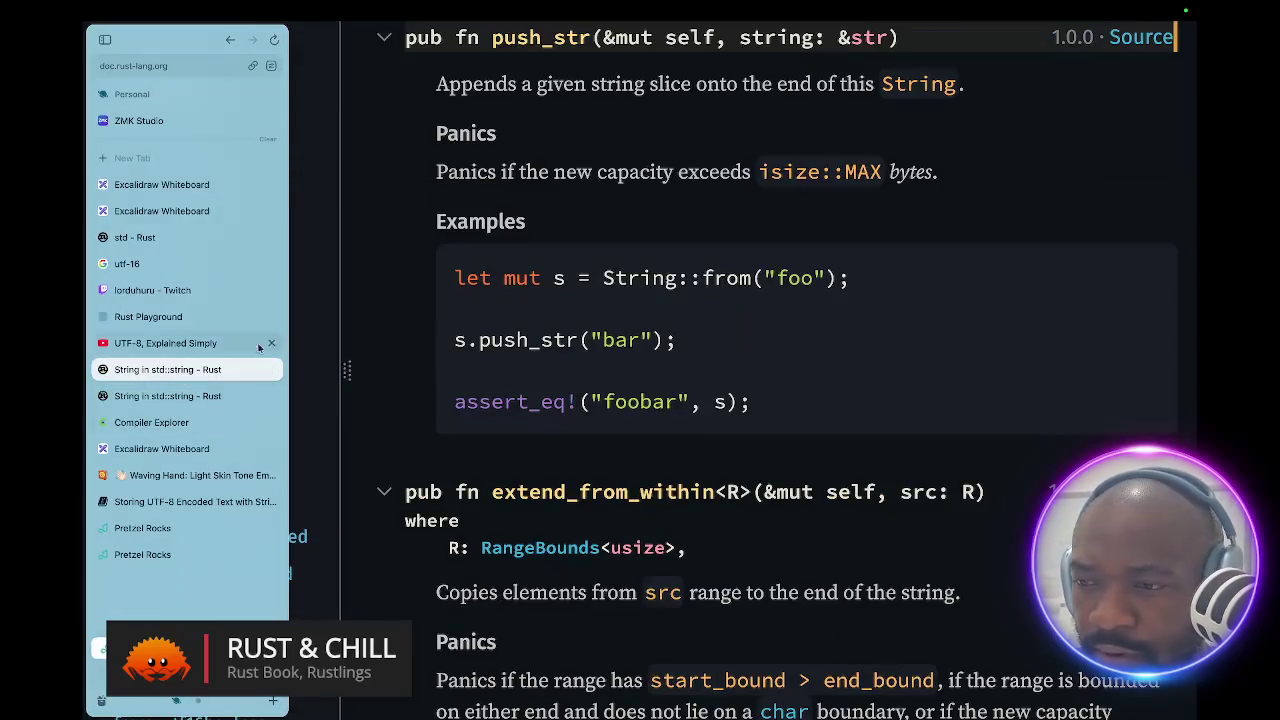
mouse_move(84, 428)
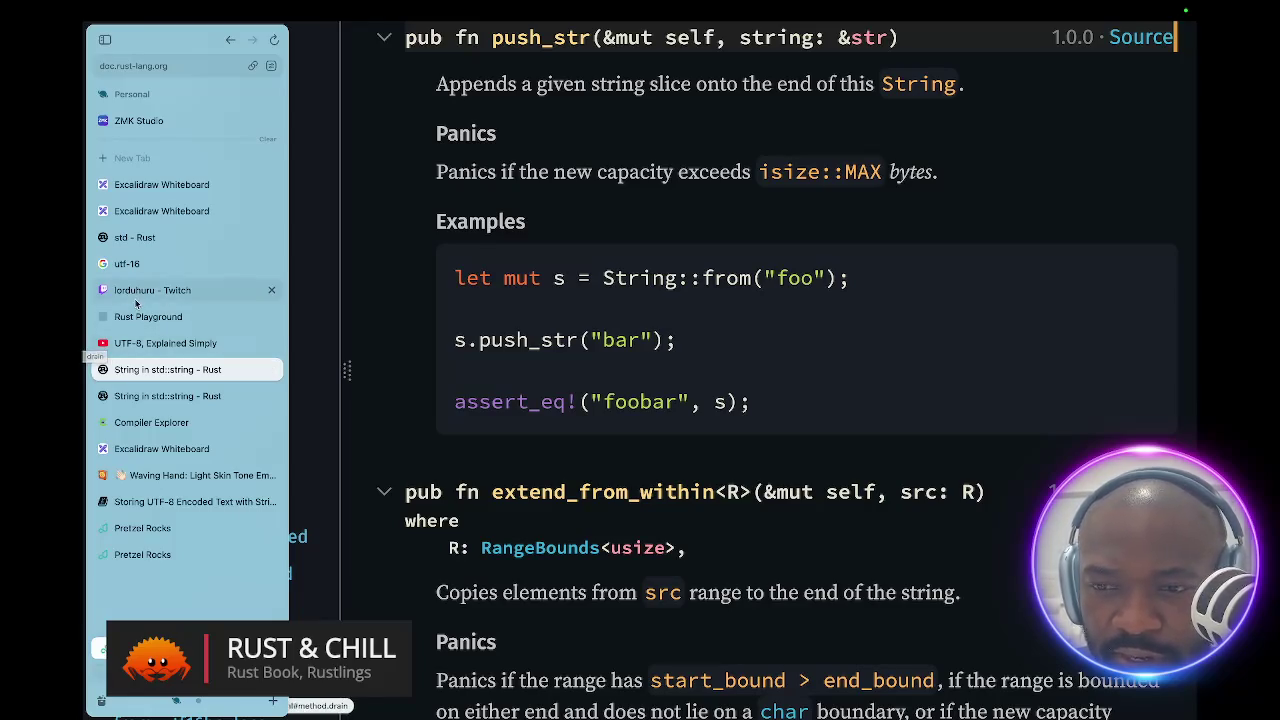
click(128, 502)
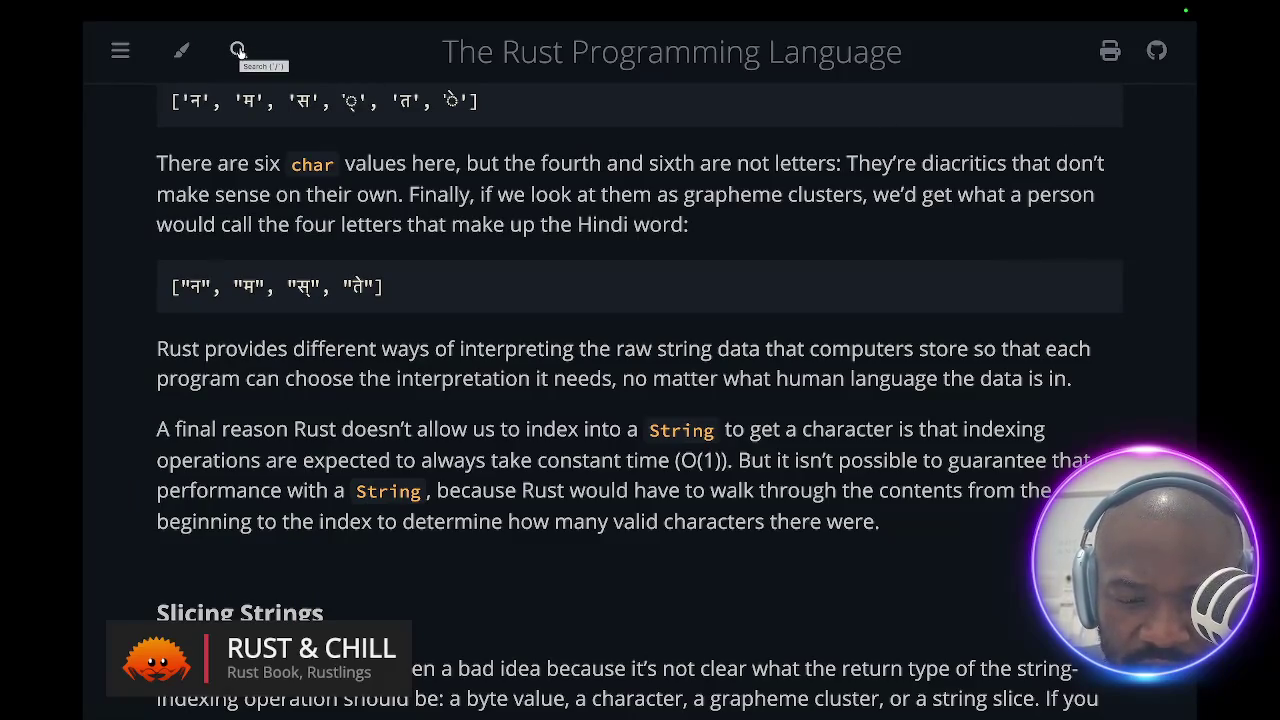
- Search the Rust Book for 'fat pointer', find no results, and clear the term
click(238, 50)
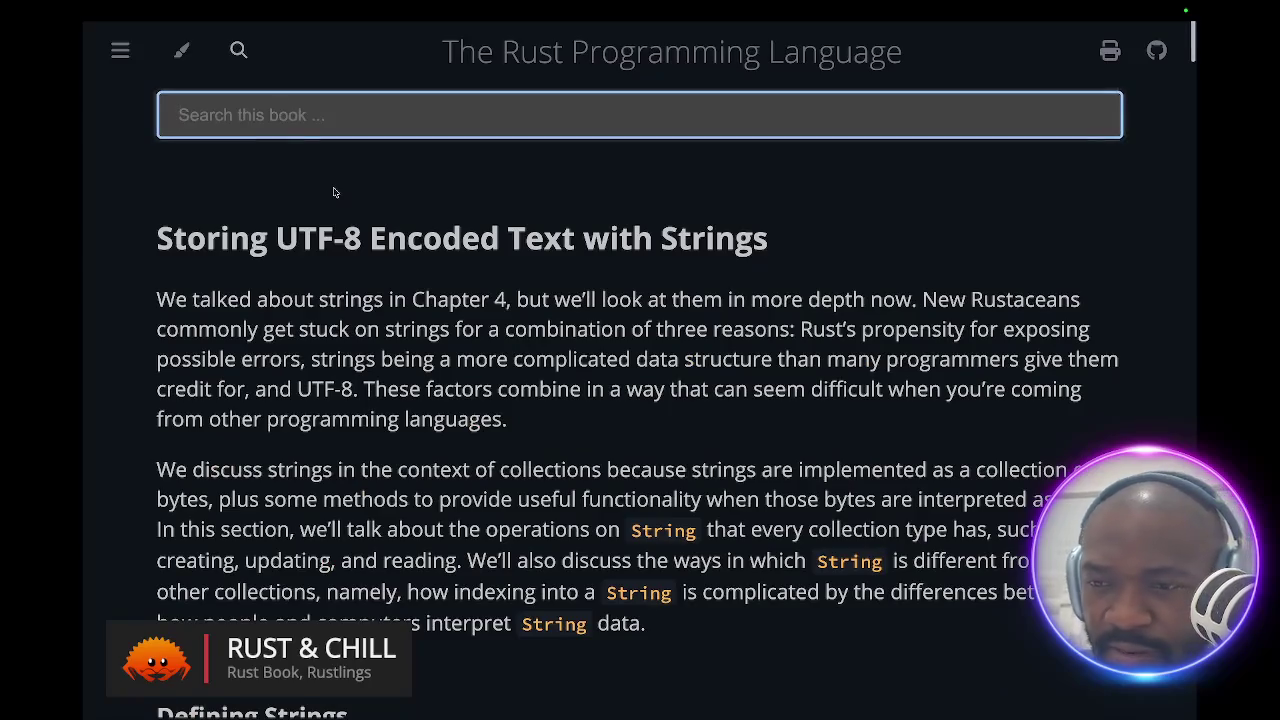
text(fat ppo)
key(BackSpace)
key(BackSpace)
text(ppo)
key(BackSpace)
key(BackSpace)
text(ointer)
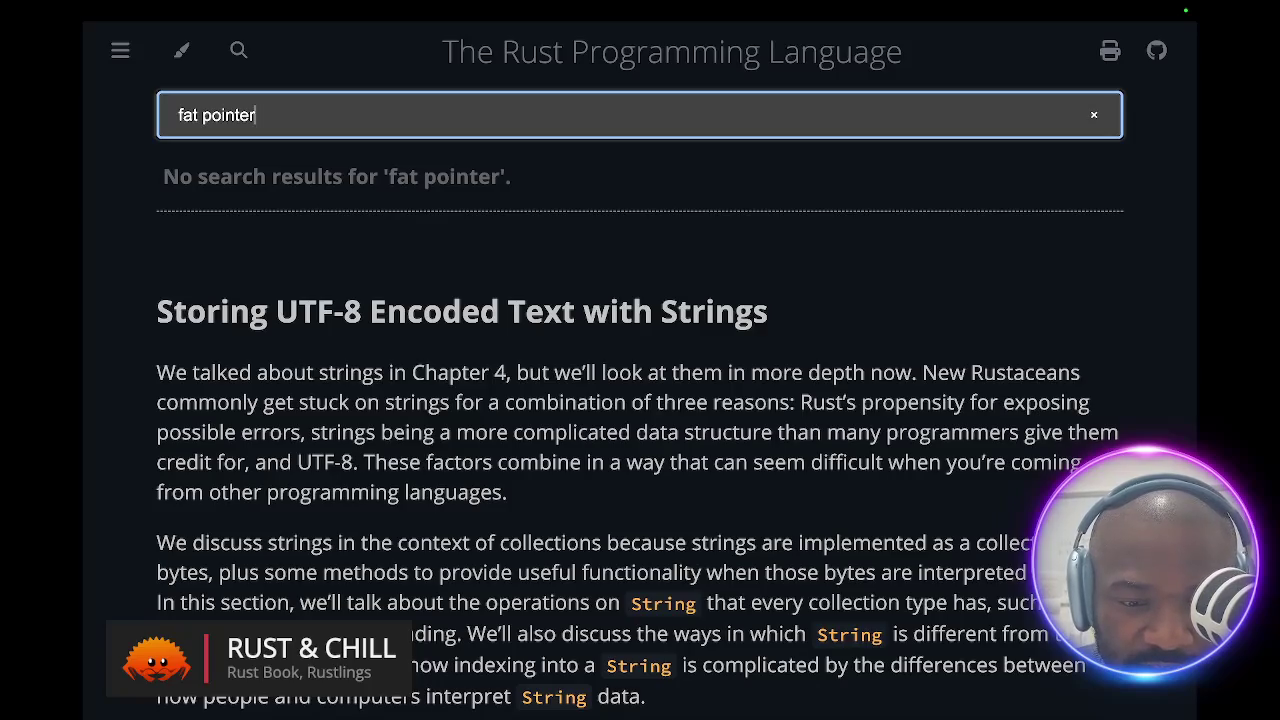
key(BackSpace)
key(BackSpace)
key(BackSpace)
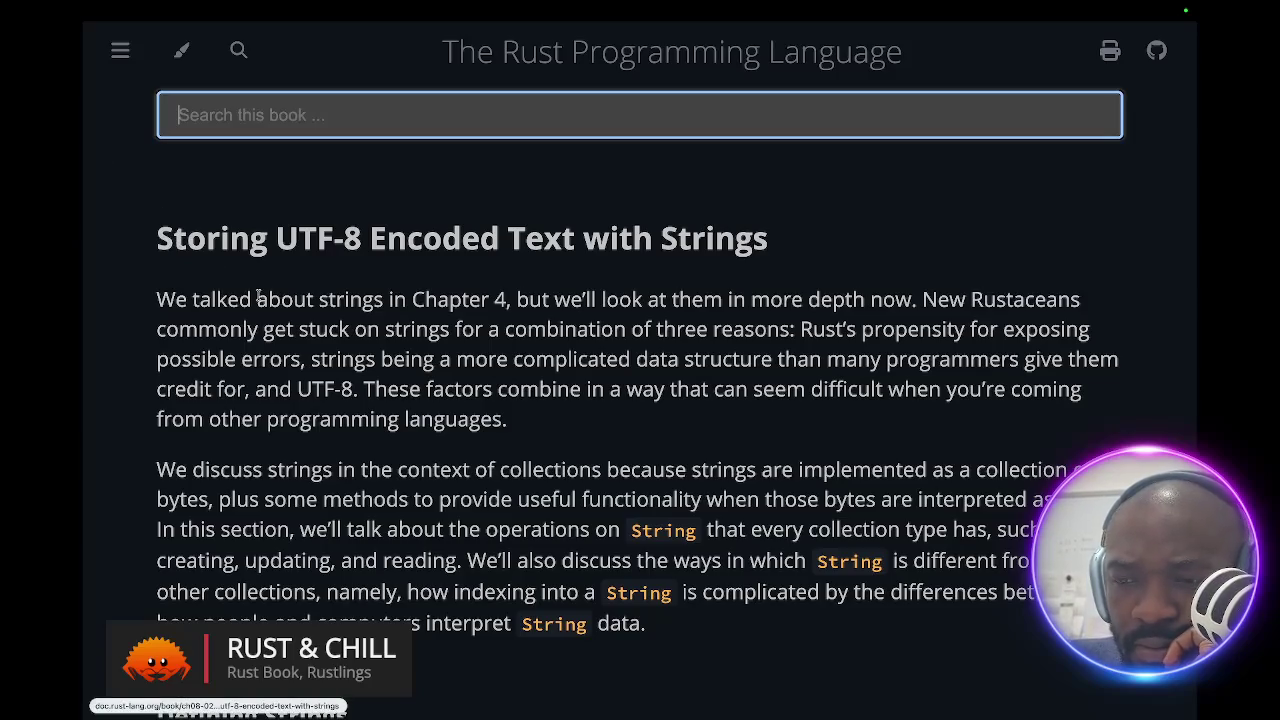
- Move from the browser space over to the Claude chat space
key(ctrl+Left)
key(ctrl+Right)
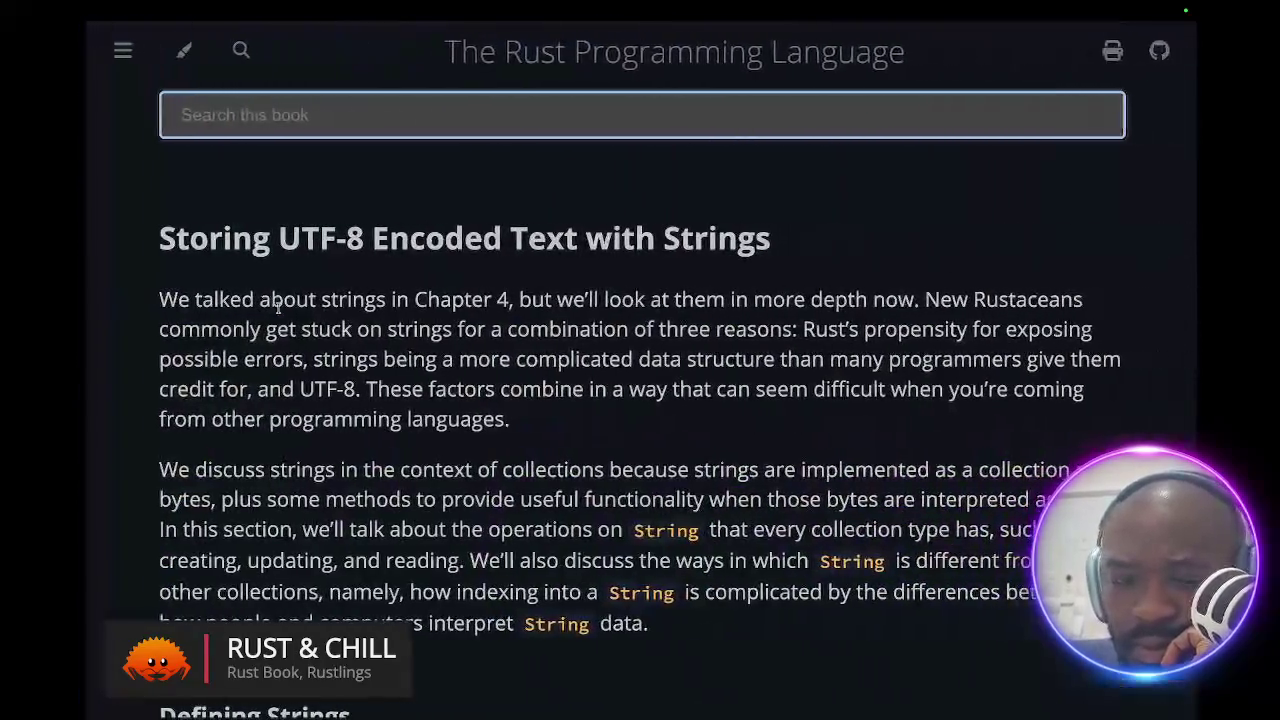
key(ctrl+Up)
click(272, 74)
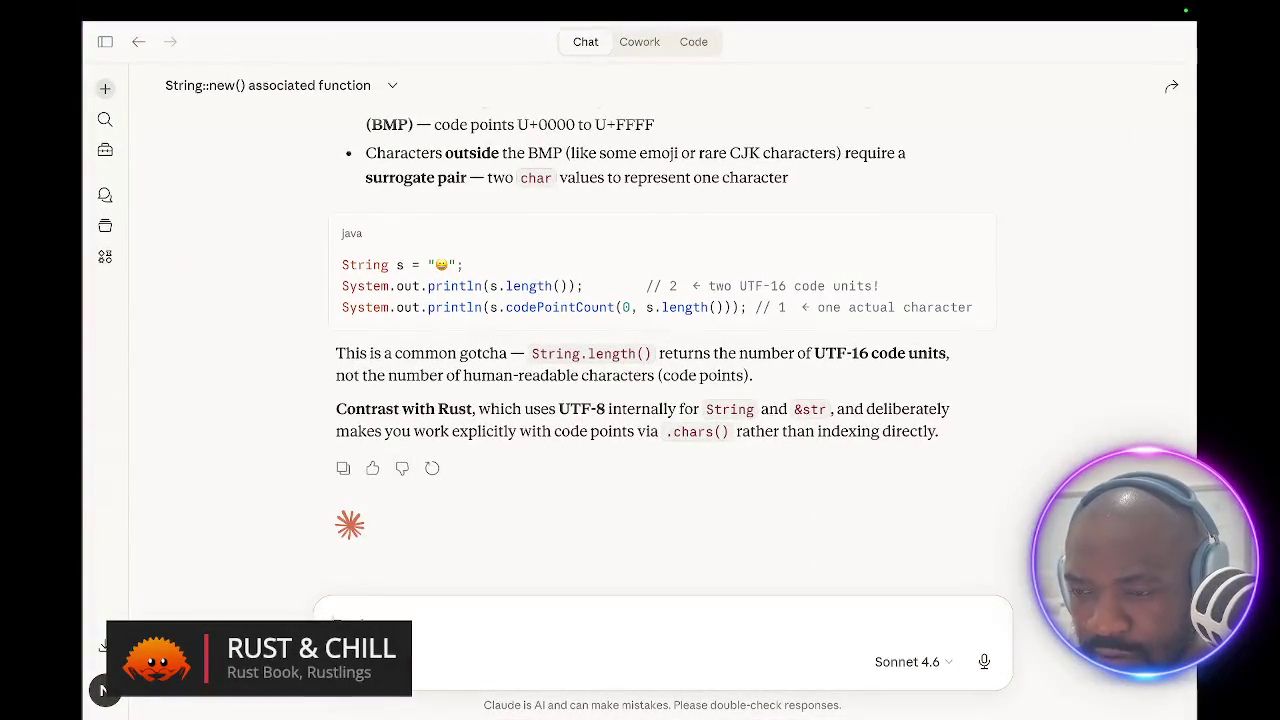
- Begin drafting the Rust question "in rust, what's" in Claude's message box, unsent
text(th)
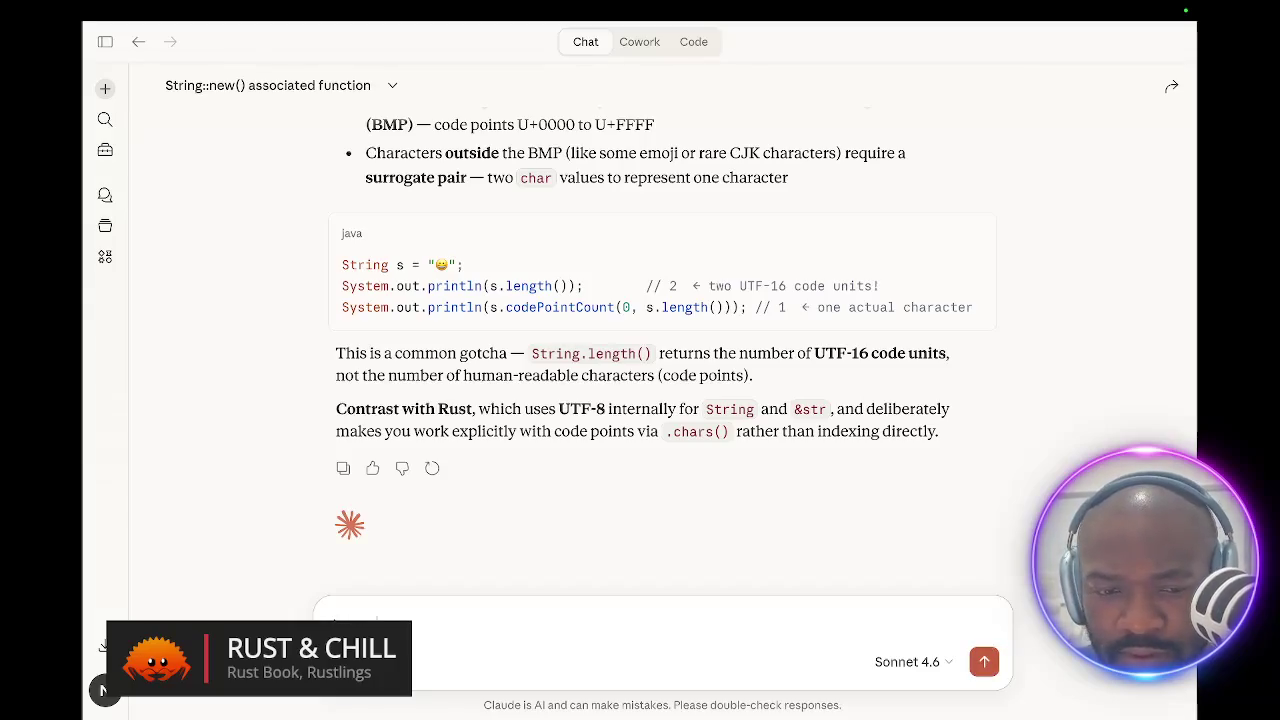
text('s A)
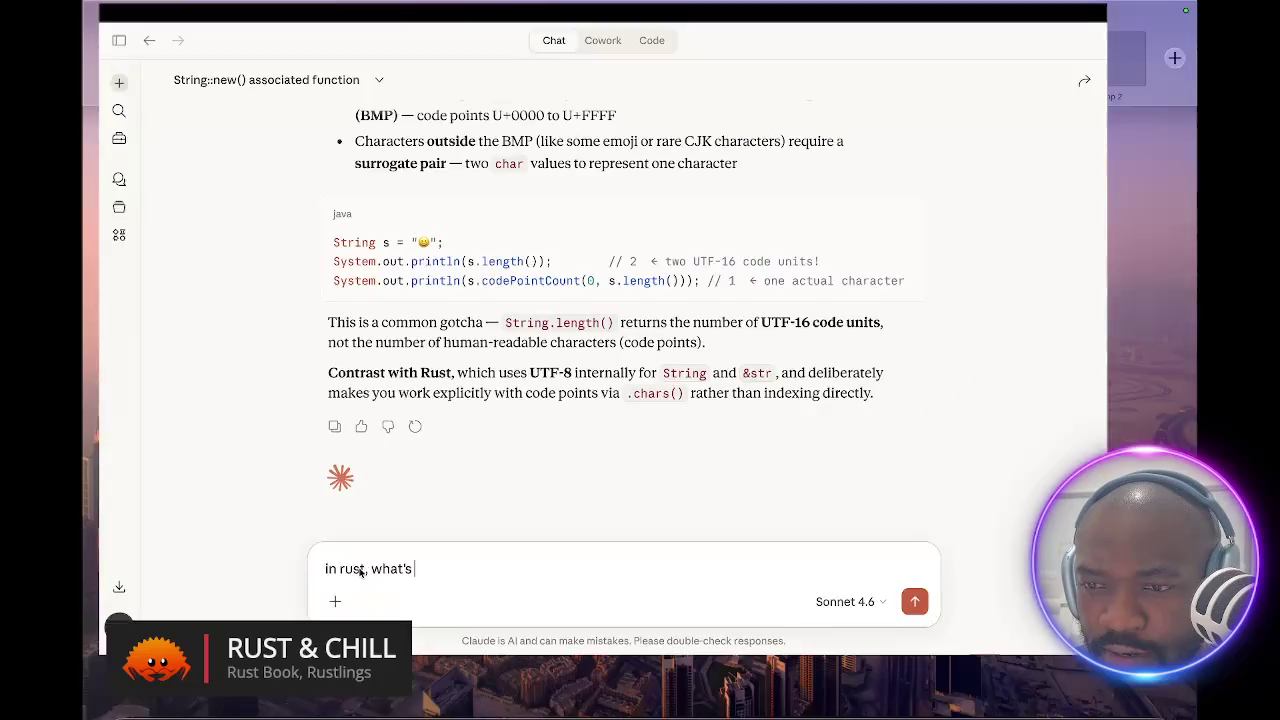
key(ctrl+Up)
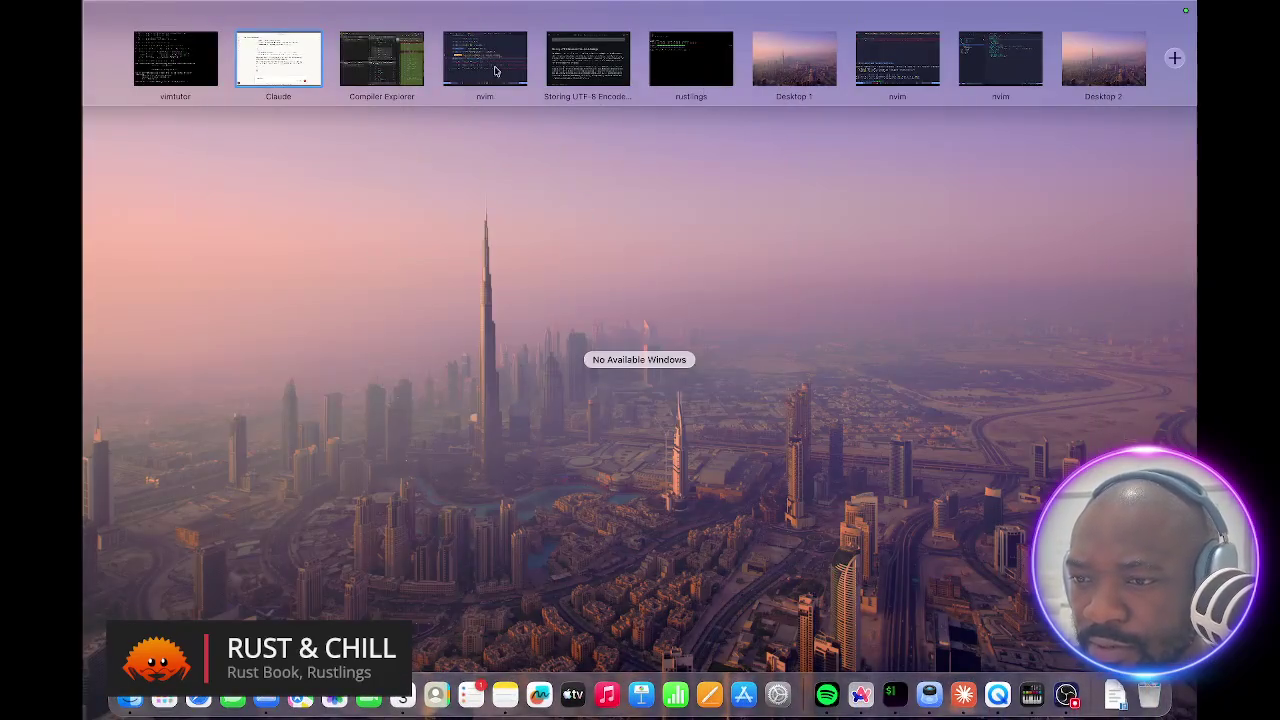
- Return to the browser and switch to the Twitch stream page
click(589, 83)
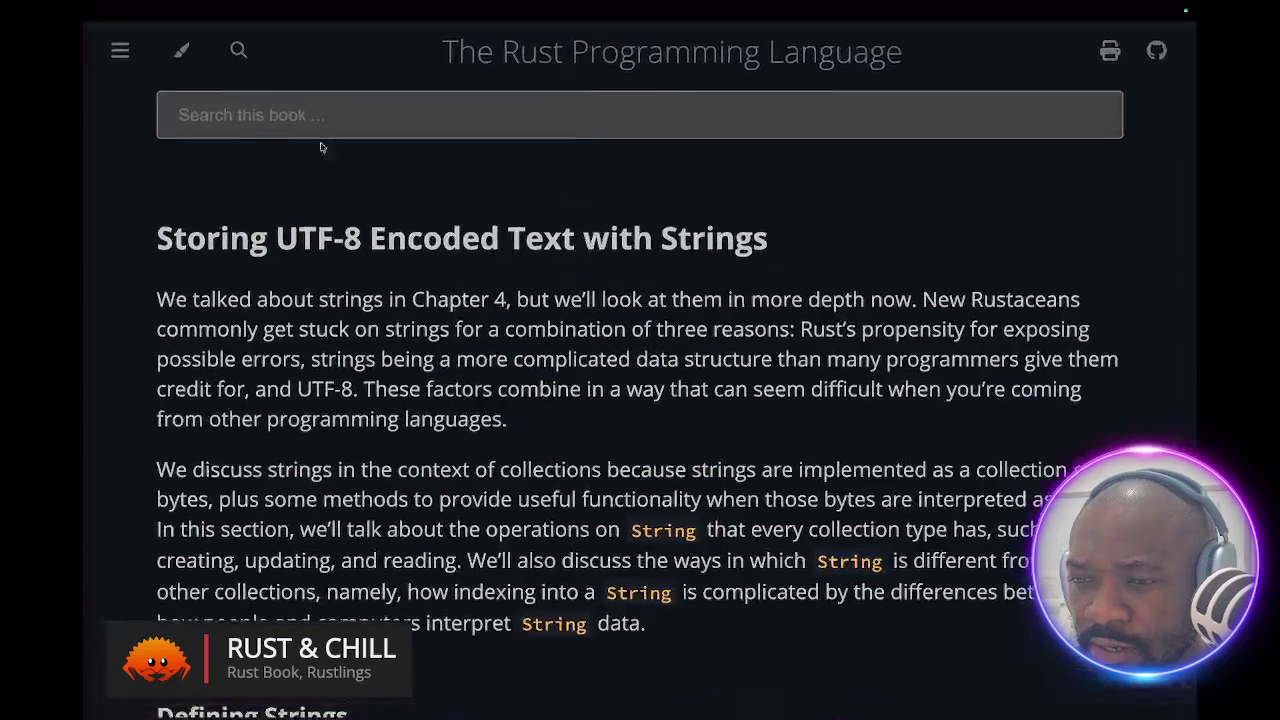
mouse_move(85, 197)
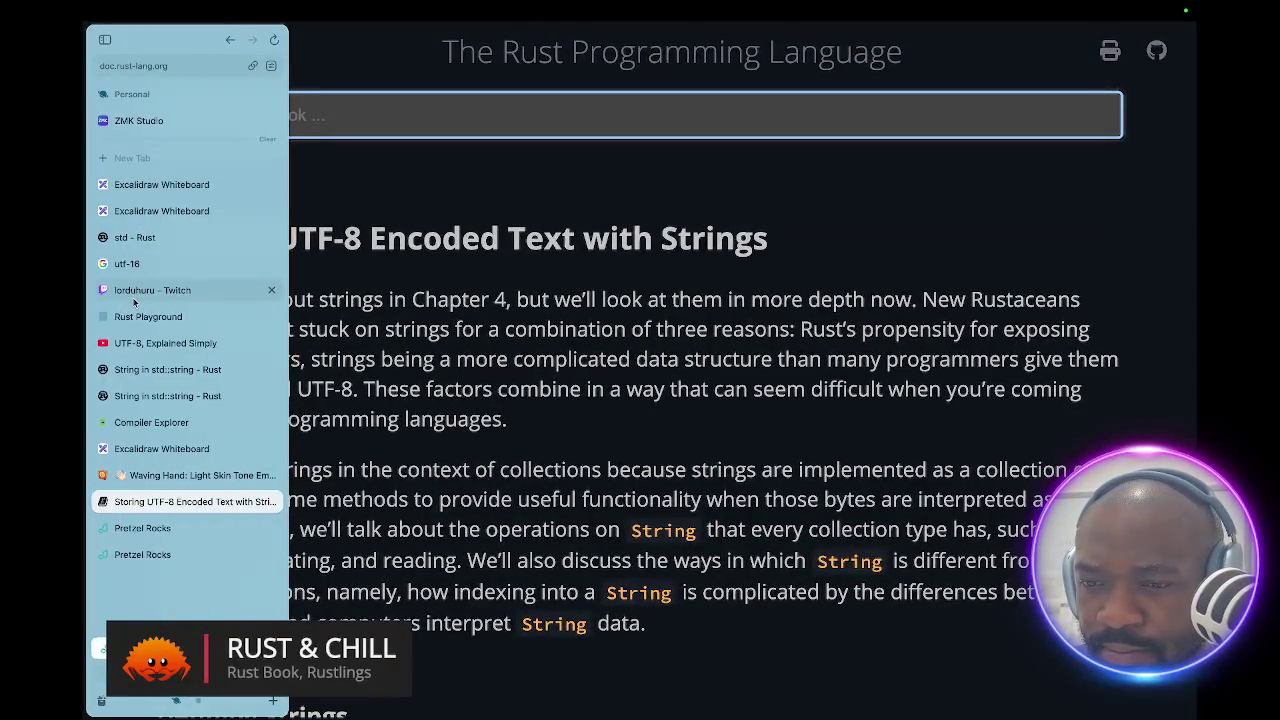
click(150, 290)
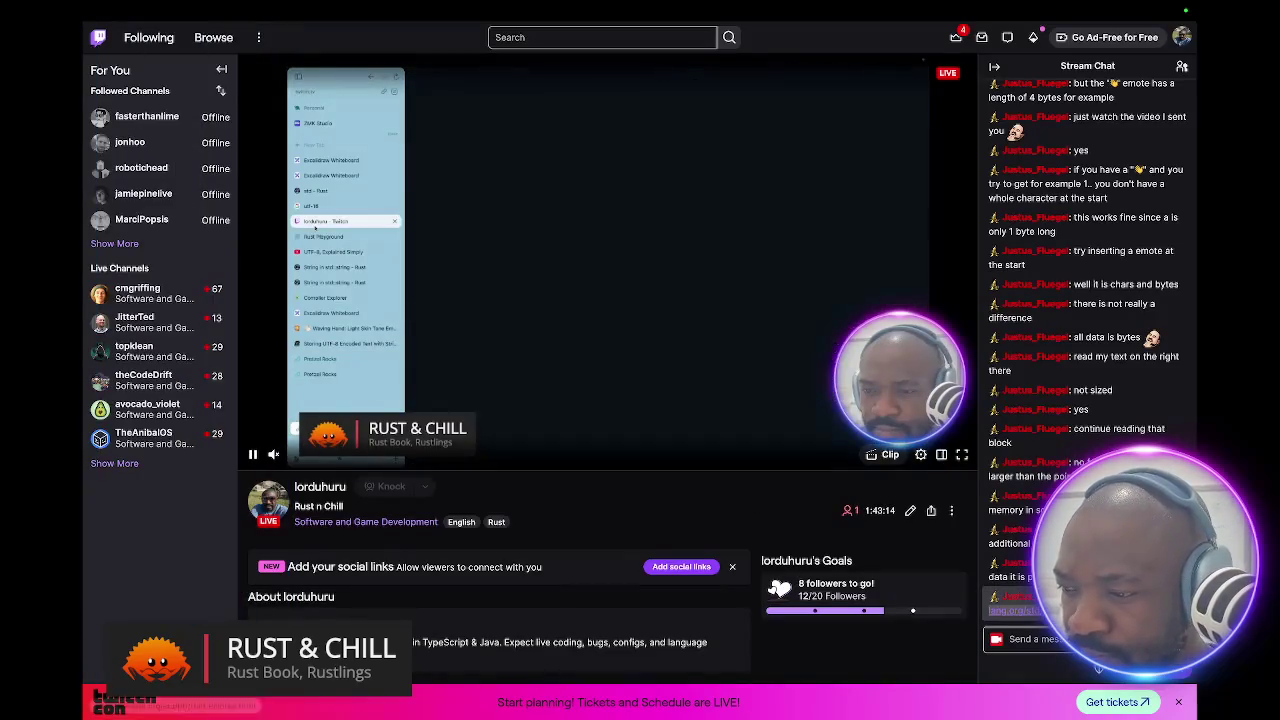
- Visit the Rust Playground tab, then settle on the 'Pointee in std::ptr' documentation tab
key(super+w)
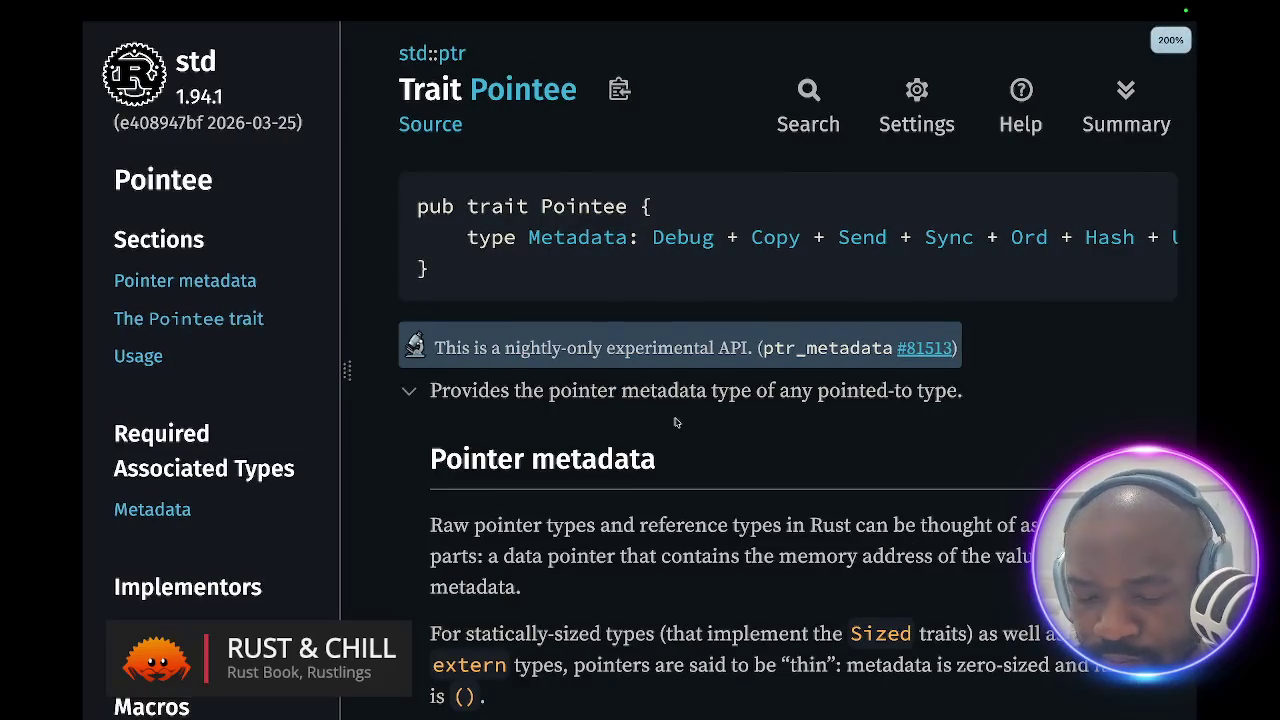
mouse_move(95, 300)
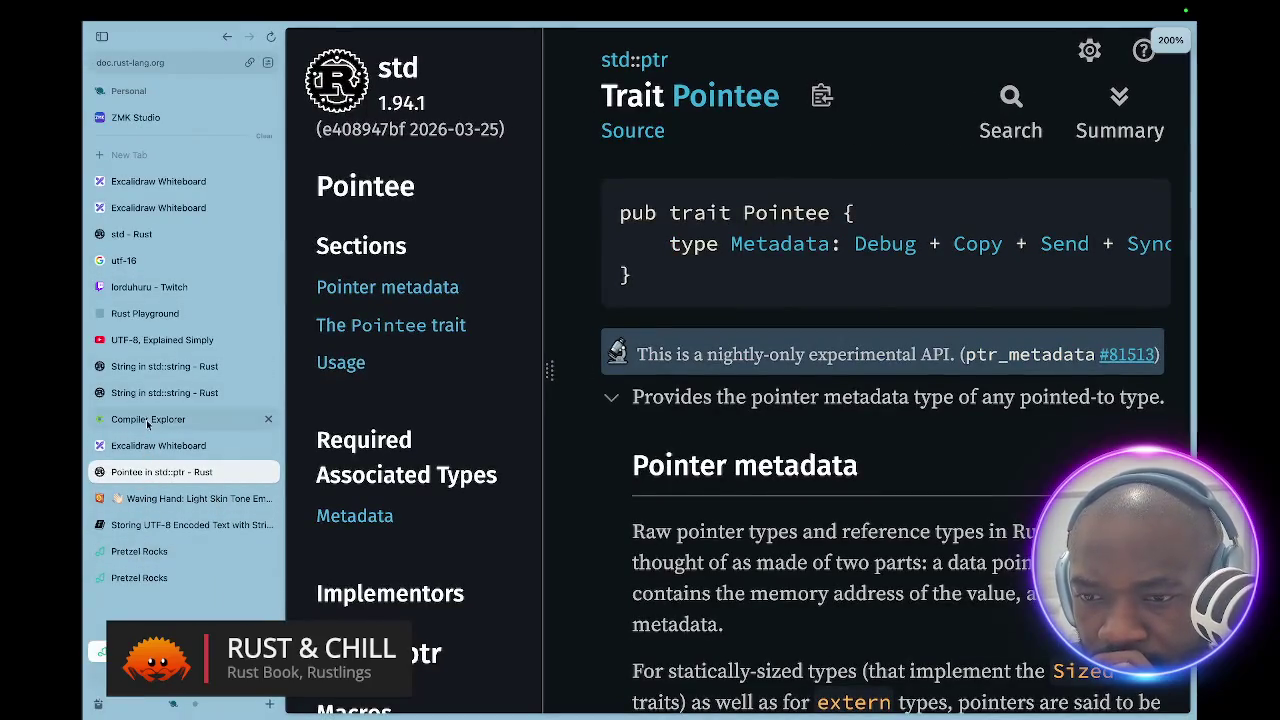
click(157, 315)
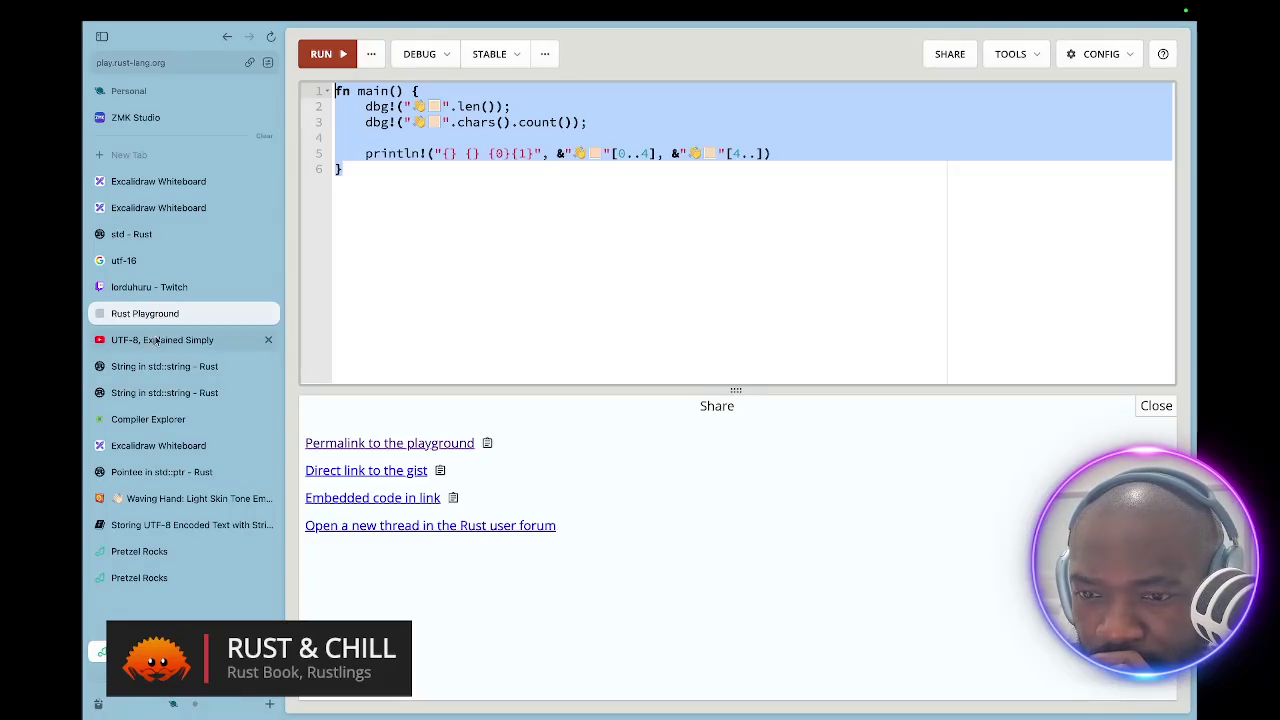
click(150, 287)
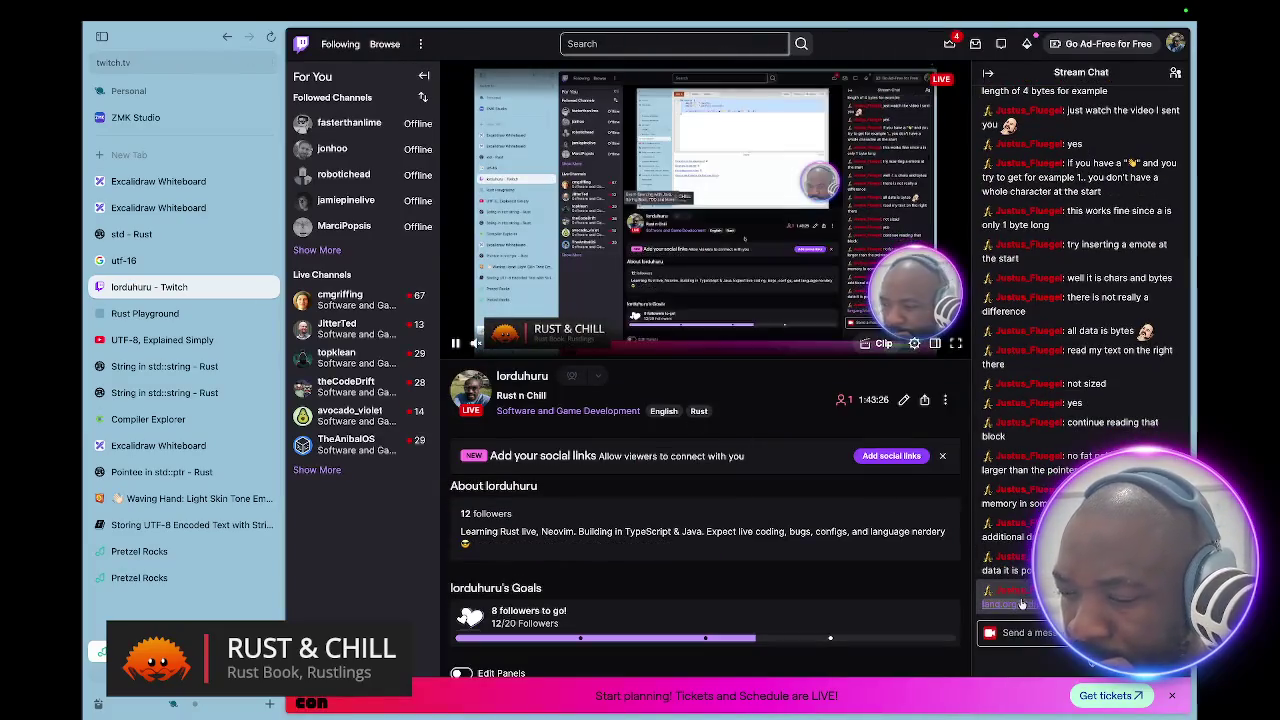
click(178, 494)
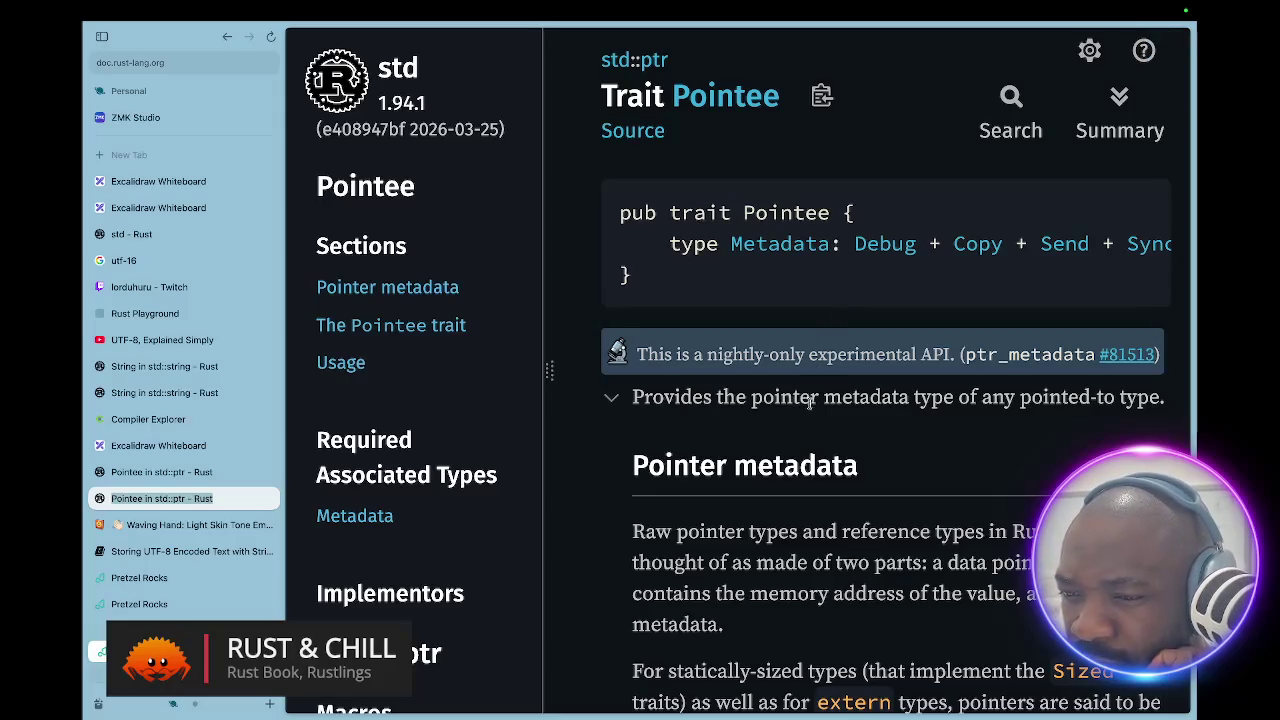
scroll(796, 445, down, 1)
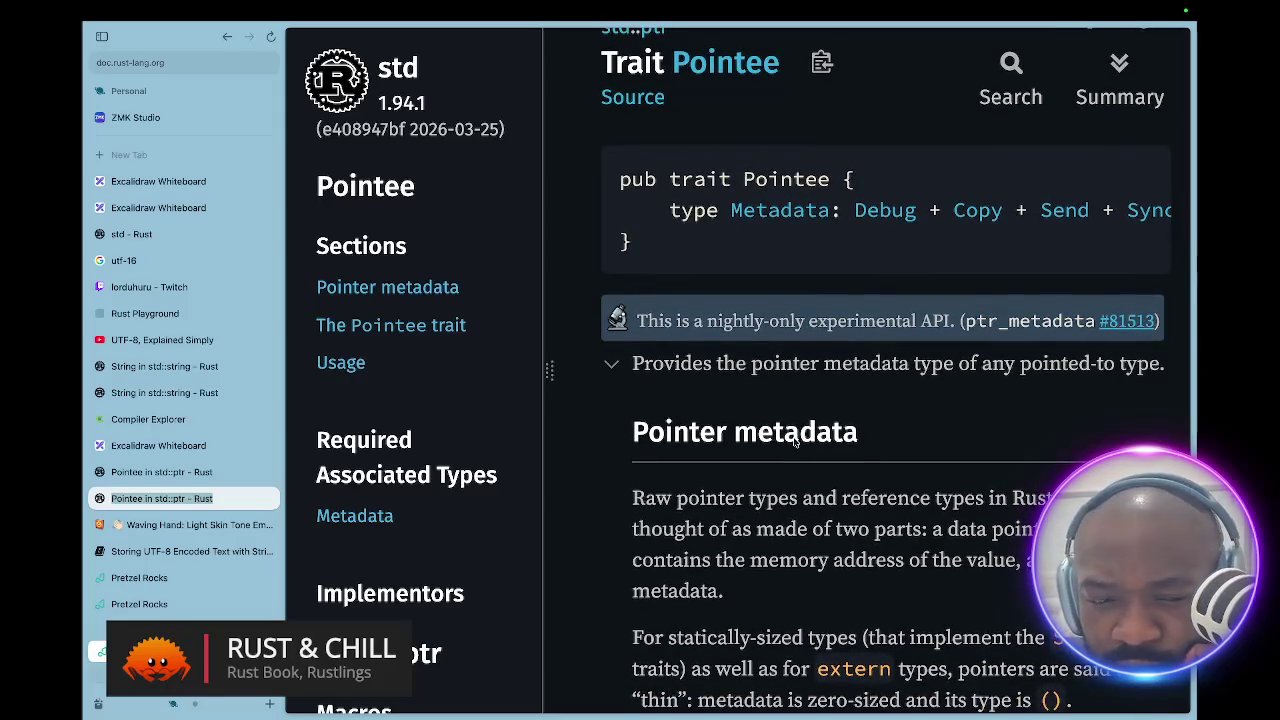
- Scroll the Pointee trait page down to the Pointer metadata section on thin and fat pointers
scroll(796, 437, down, 3)
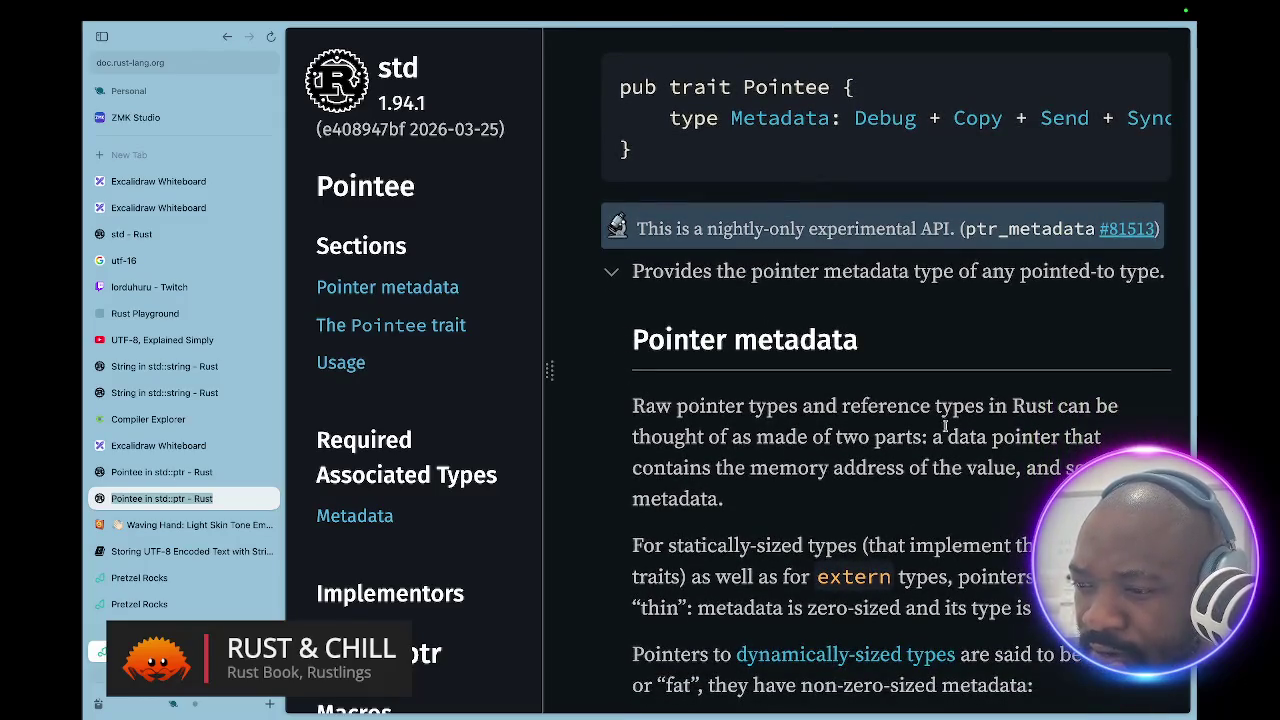
scroll(1015, 418, down, 2)
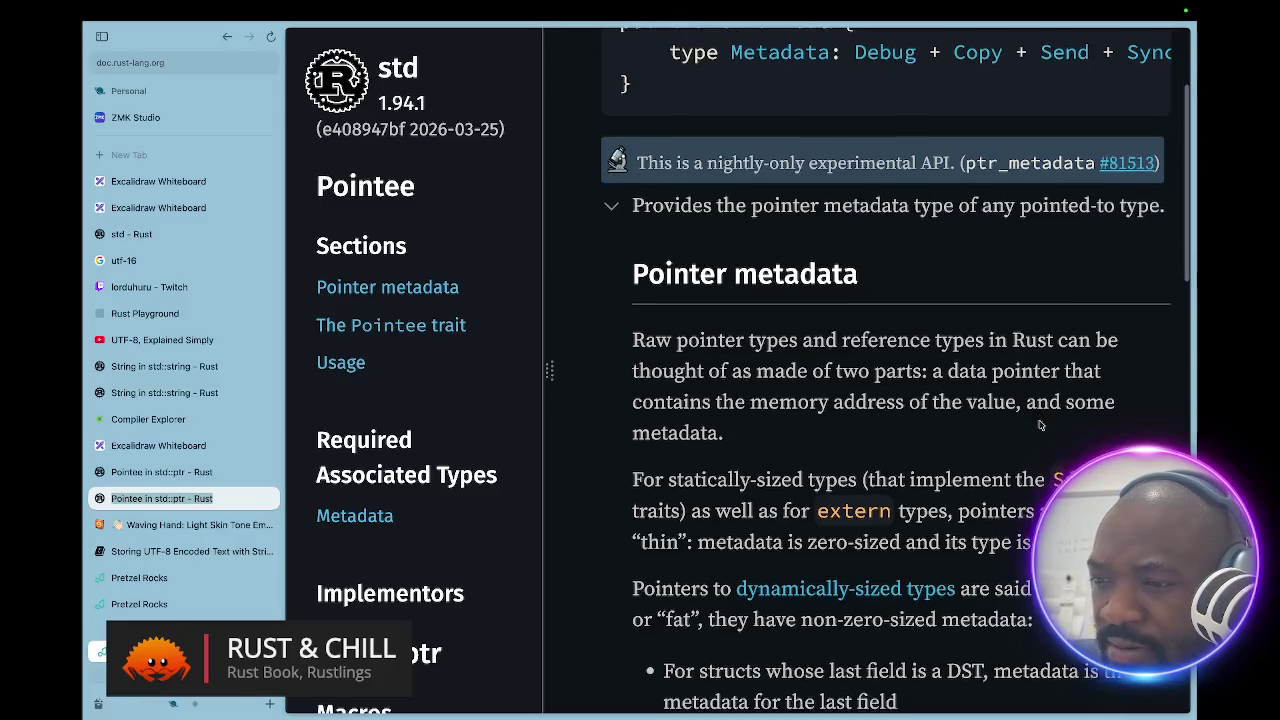
scroll(1040, 425, down, 3)
scroll(1040, 422, down, 3)
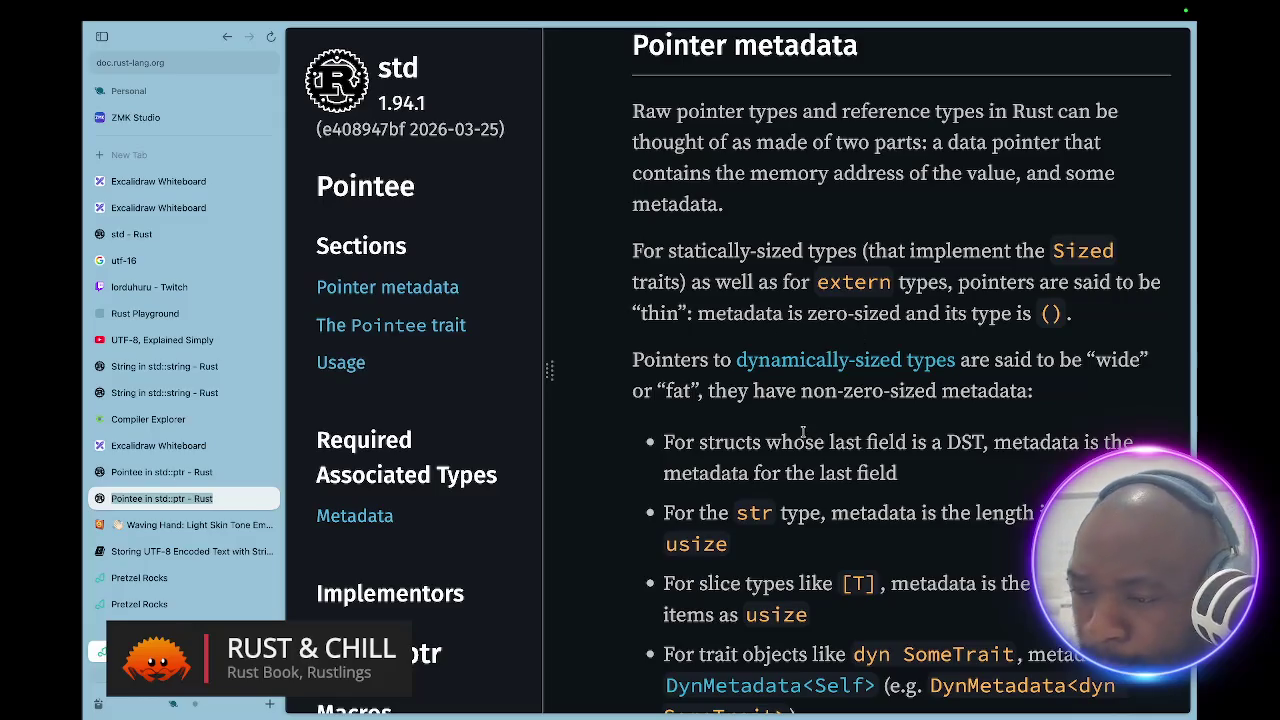
scroll(858, 340, down, 1)
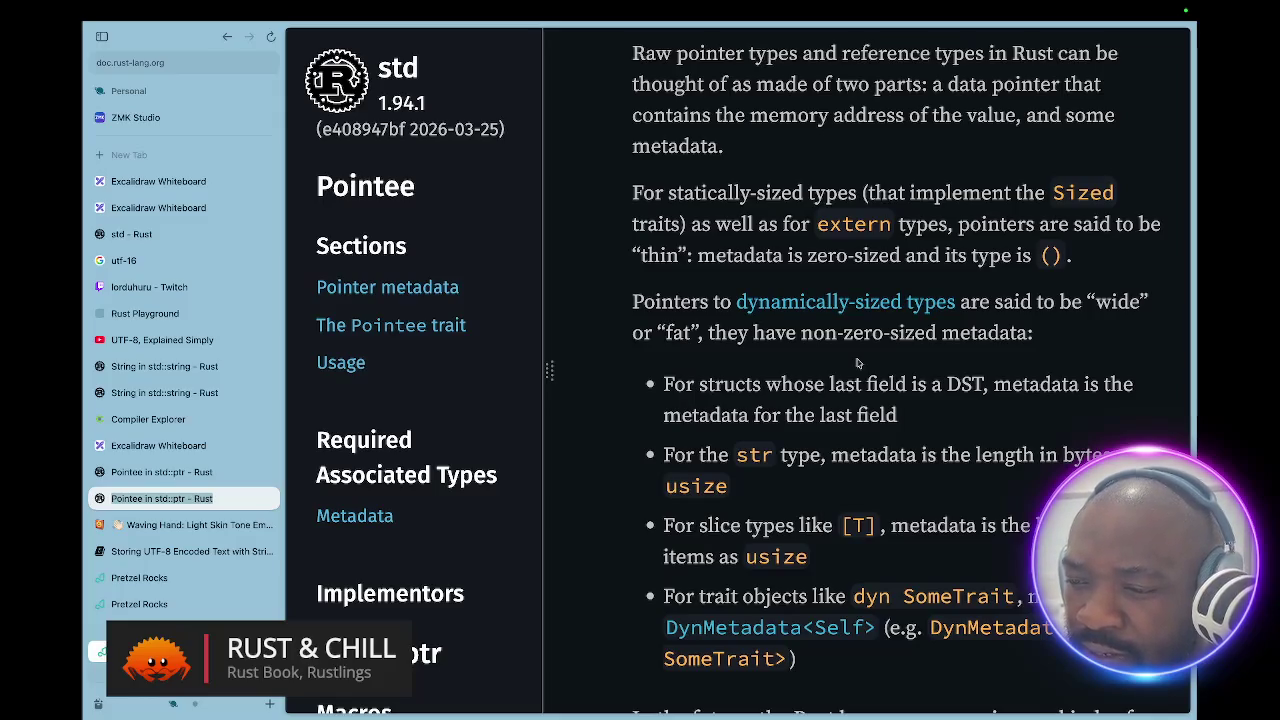
- Highlight the word 'str' in the str-type bullet of the metadata list
double_click(756, 455)
scroll(758, 456, down, 1)
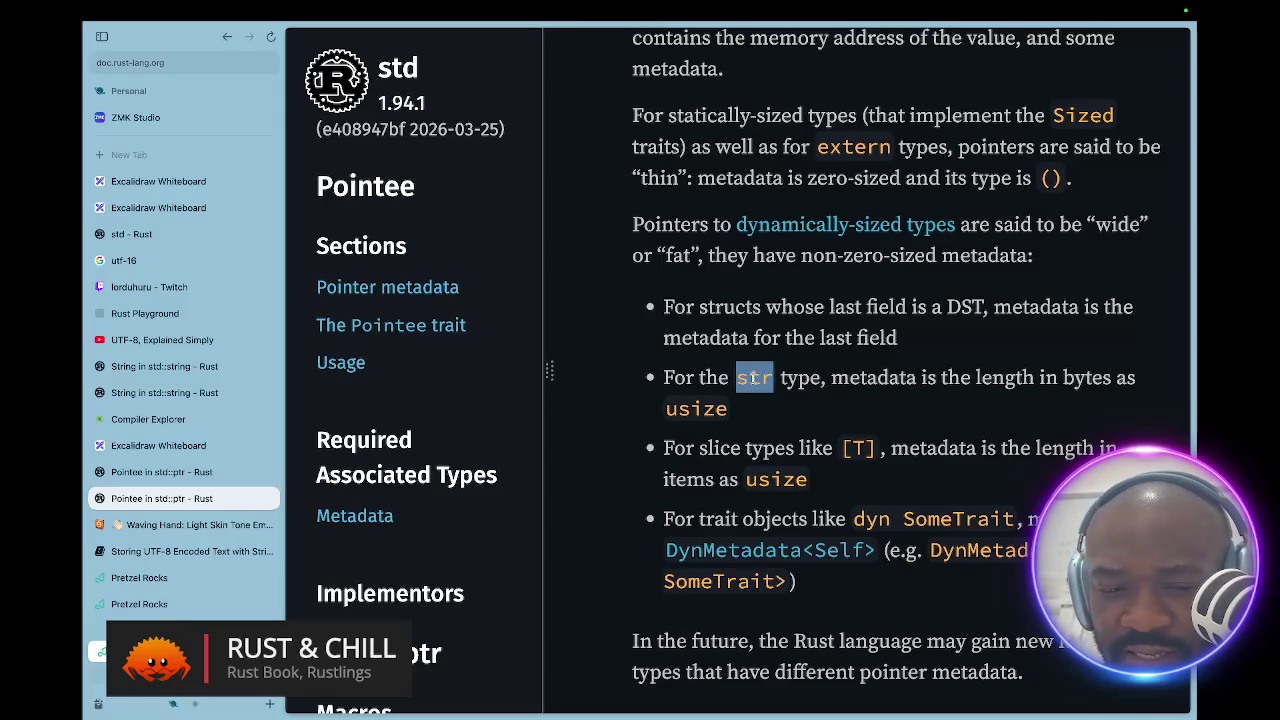
click(758, 378)
double_click(764, 377)
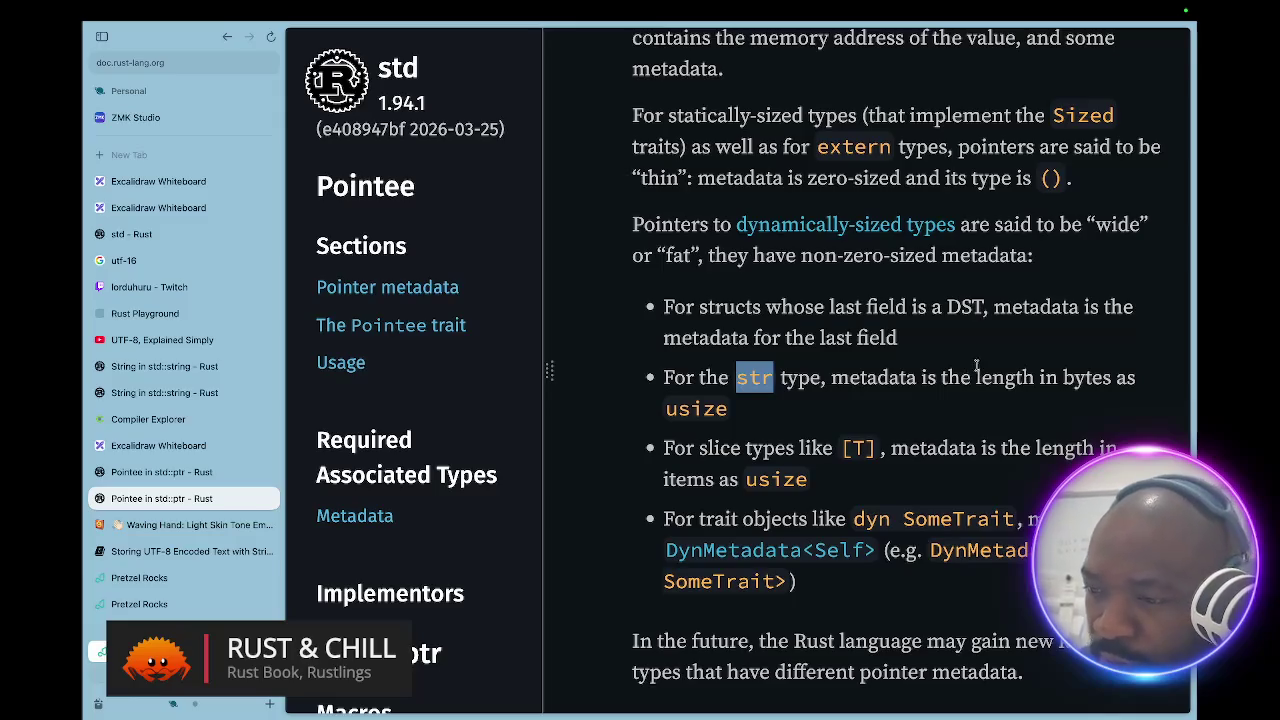
- Scroll around the metadata list showing str's length in bytes stored as usize
scroll(851, 343, up, 1)
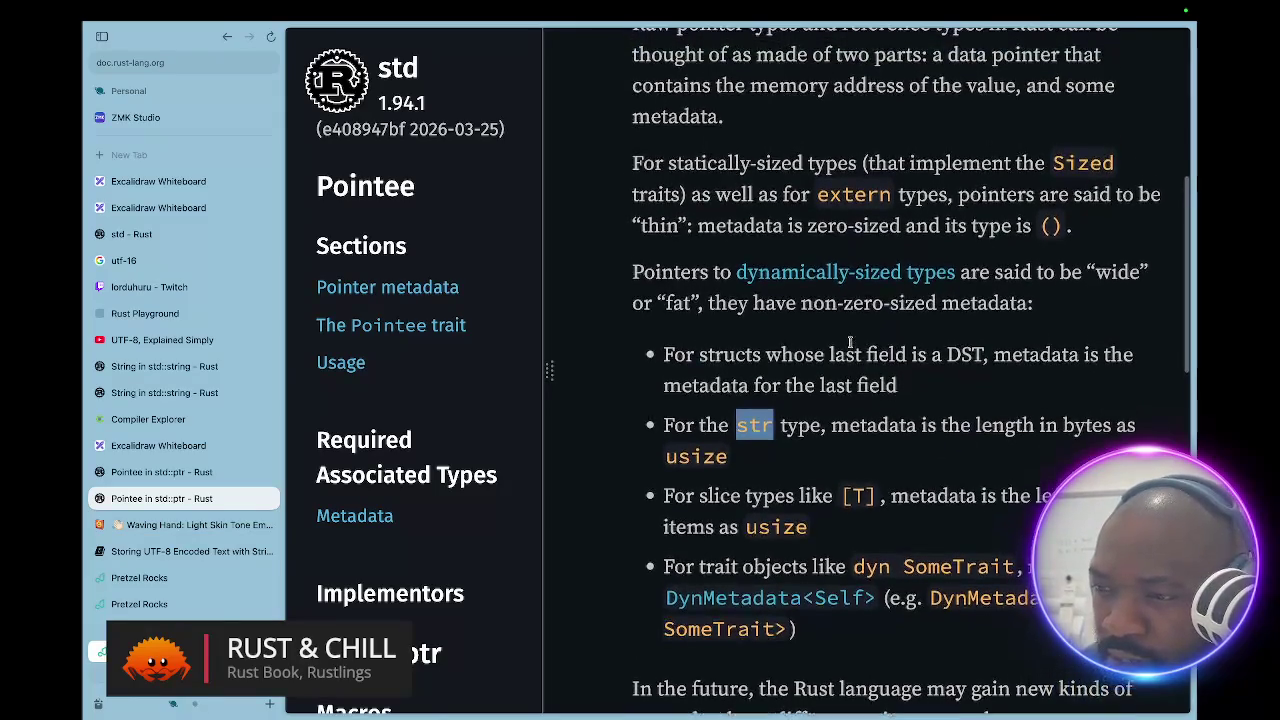
scroll(851, 343, down, 1)
scroll(851, 343, down, 1)
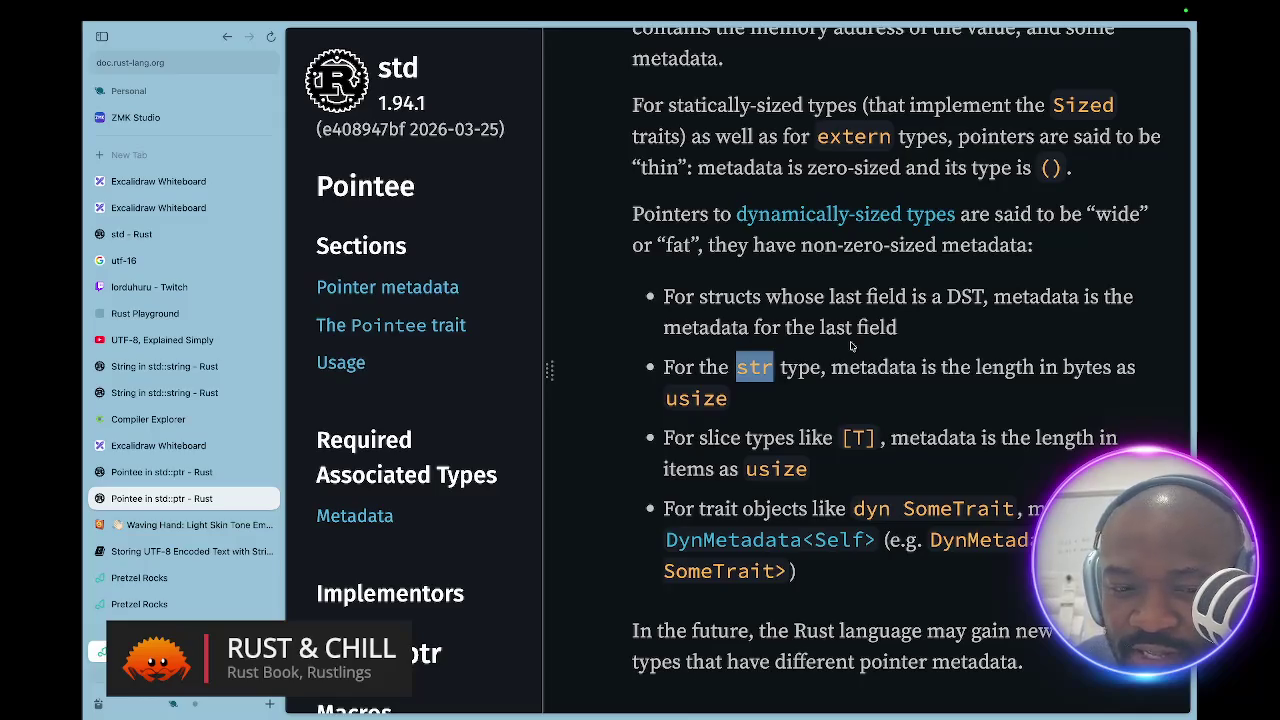
scroll(851, 345, down, 1)
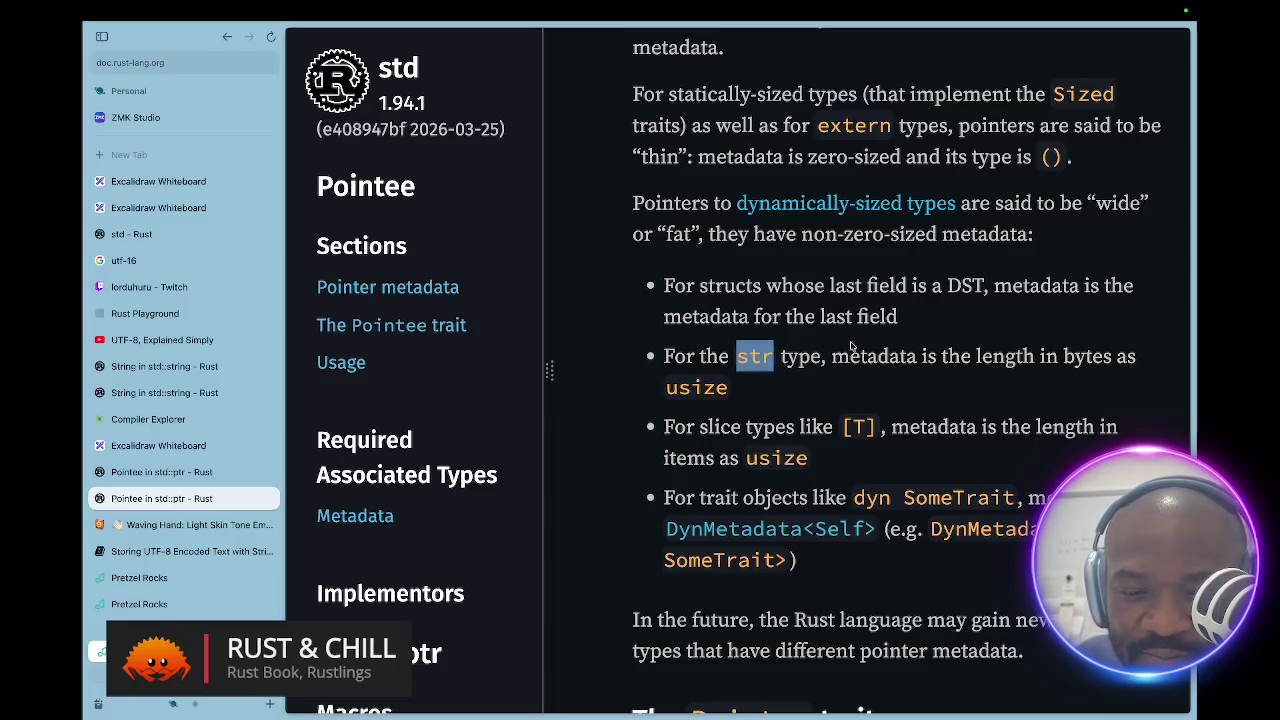
scroll(851, 345, down, 1)
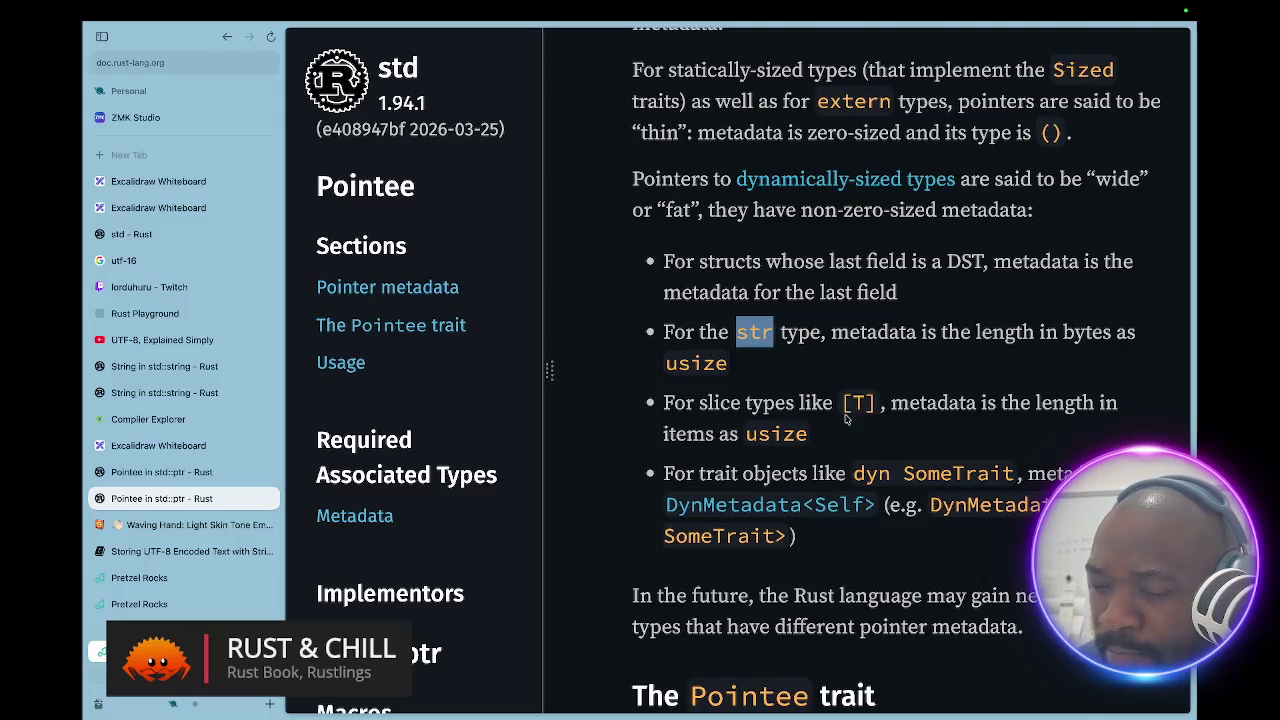
scroll(799, 460, down, 2)
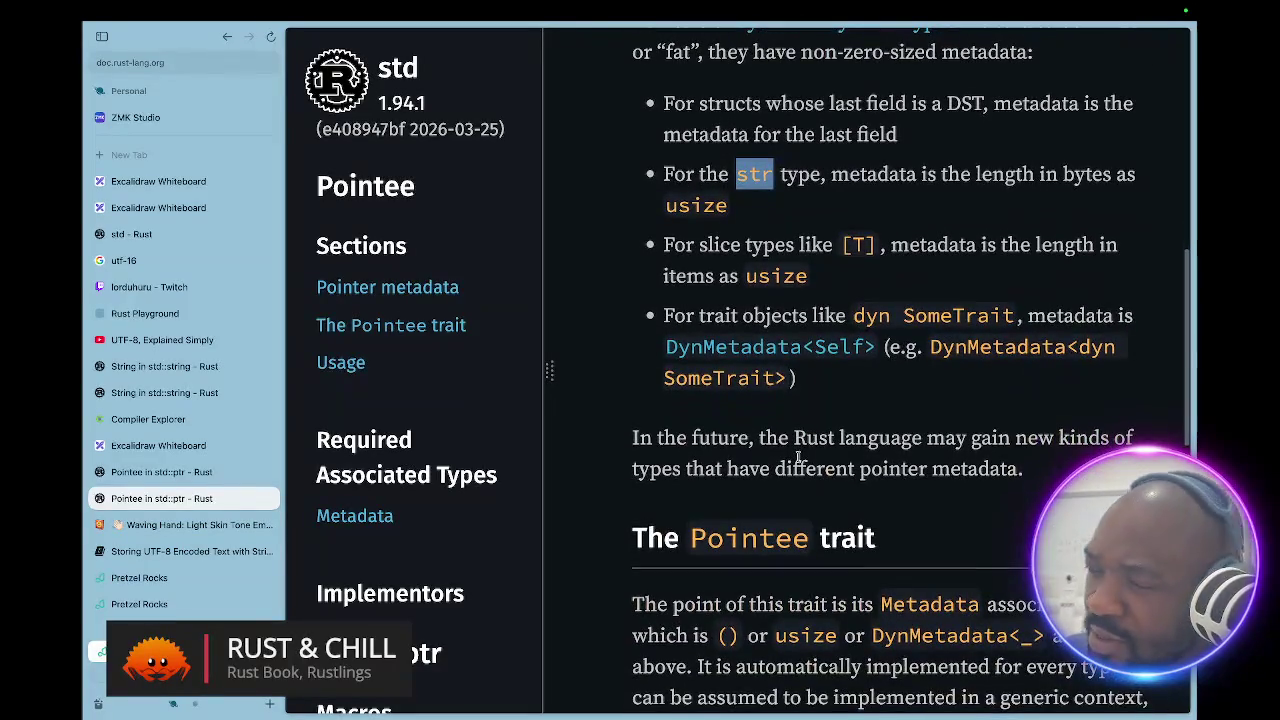
scroll(799, 459, up, 1)
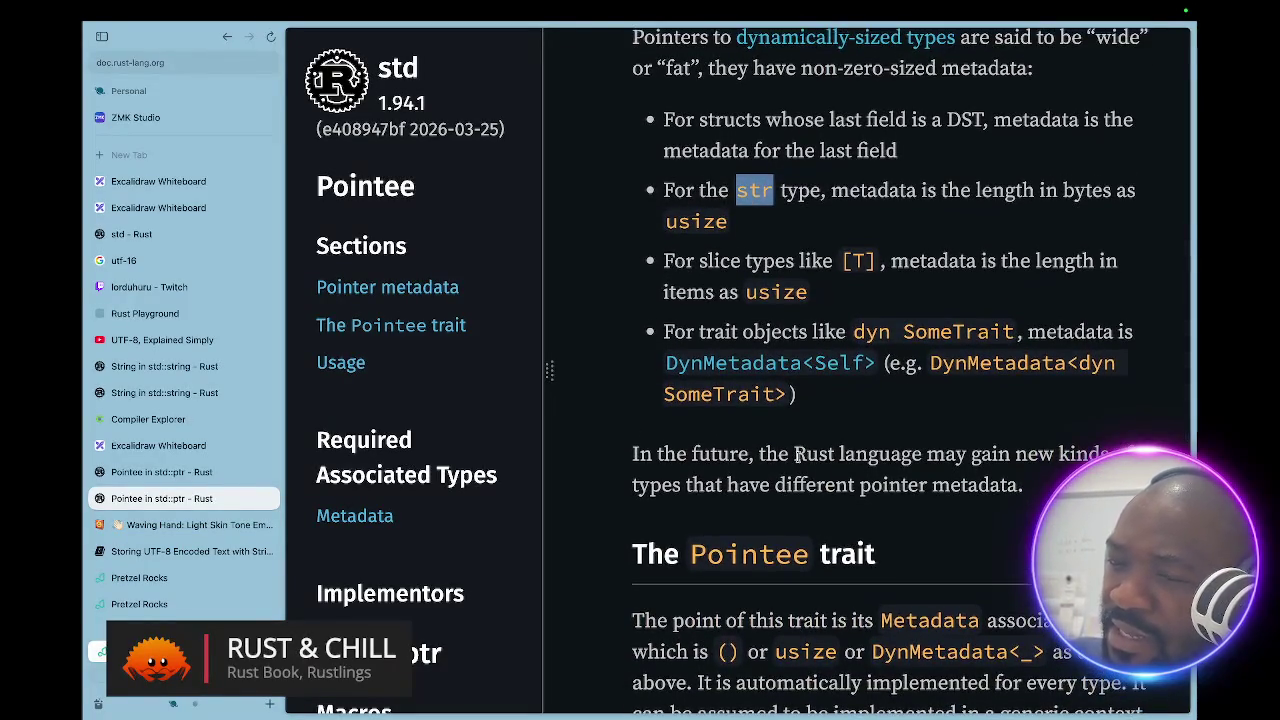
scroll(799, 458, up, 3)
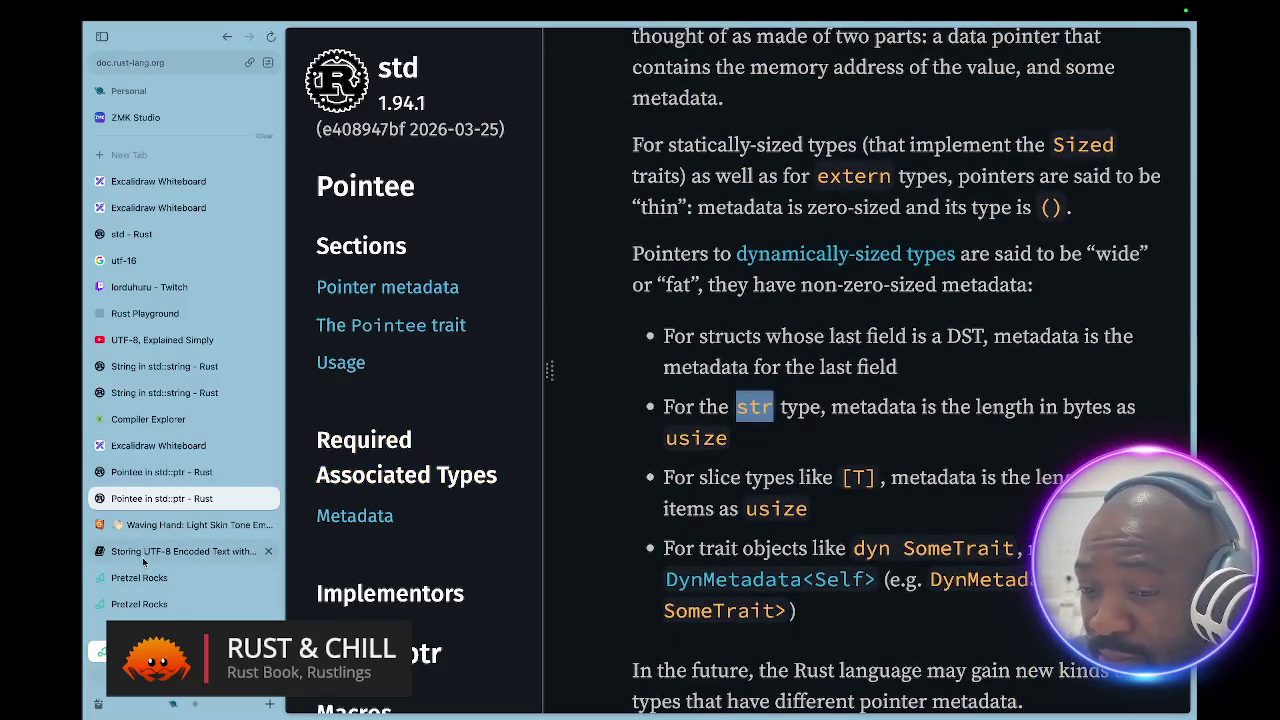
- Glance at the Rust Book strings chapter, then bring back the Excalidraw whiteboard with the str notes
click(185, 551)
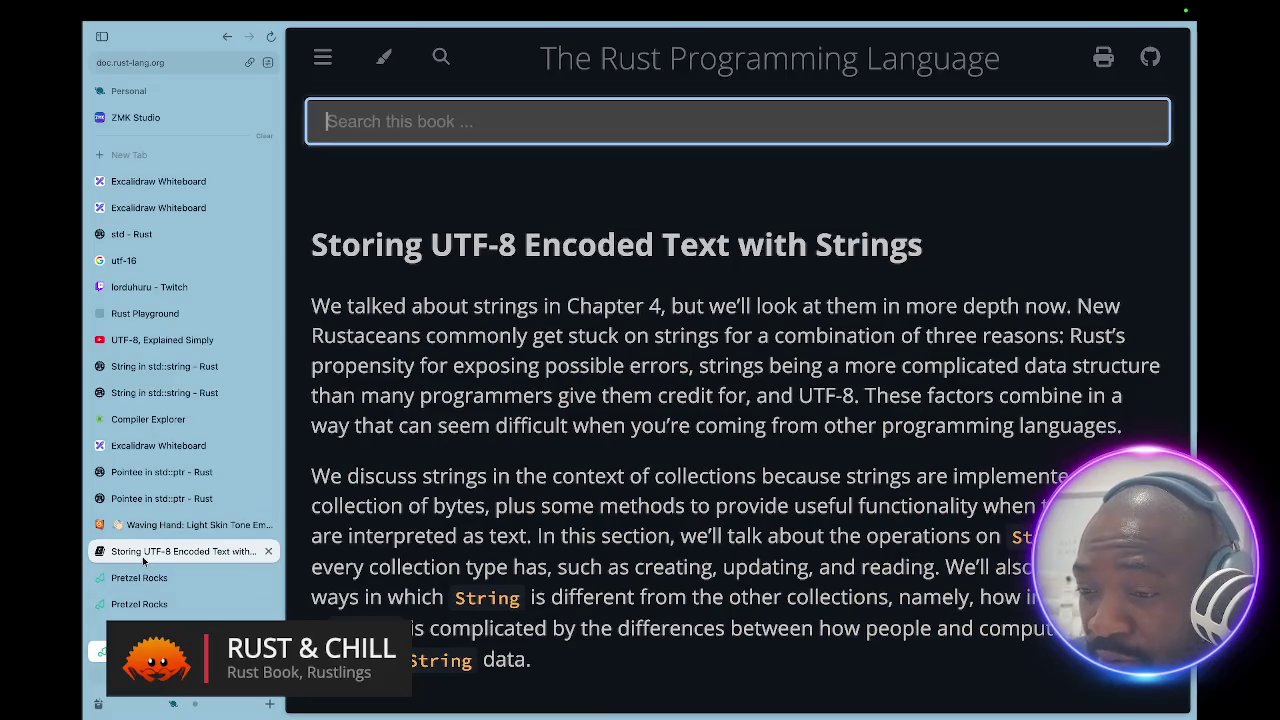
click(164, 501)
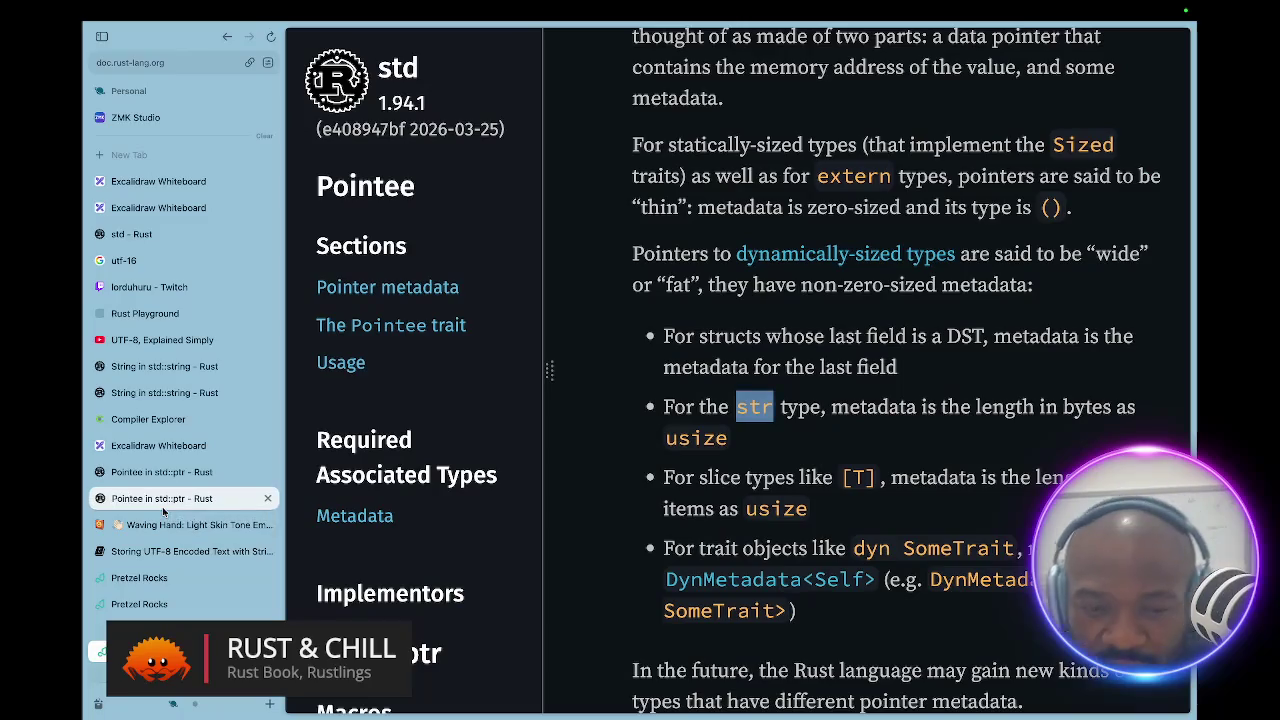
key(ctrl+Right)
key(ctrl+Right)
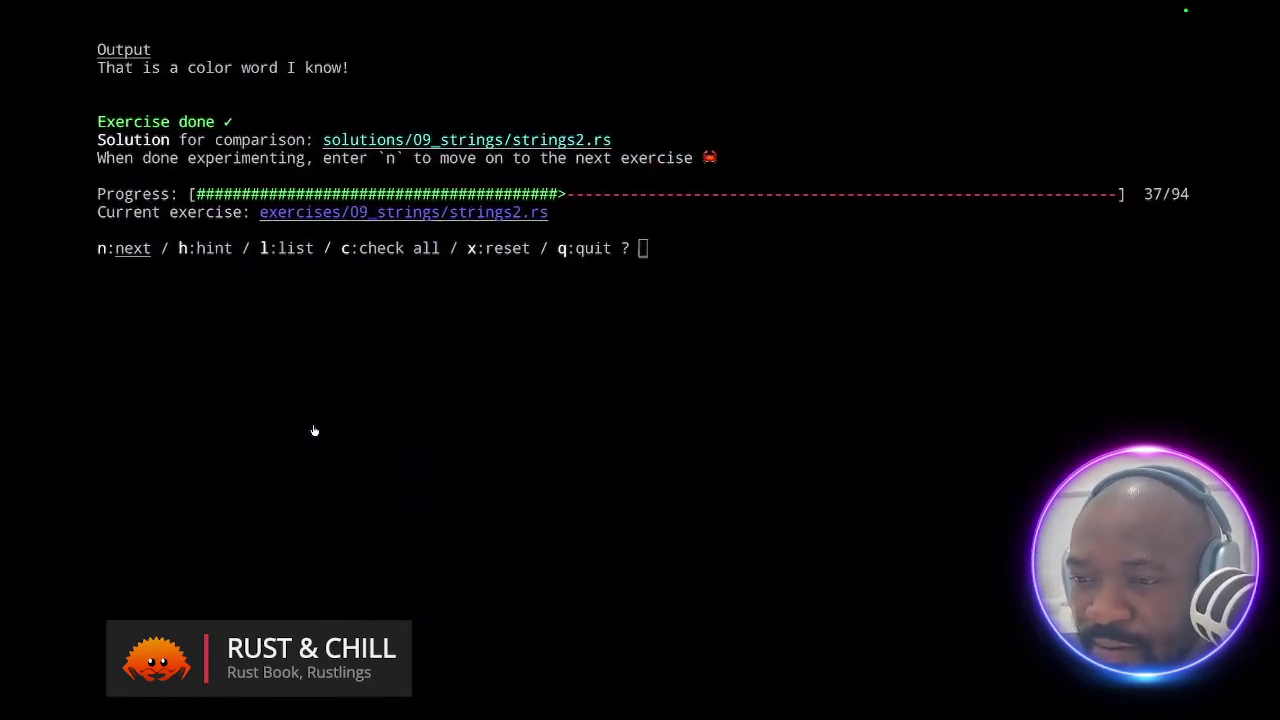
key(ctrl+Left)
key(ctrl+Left)
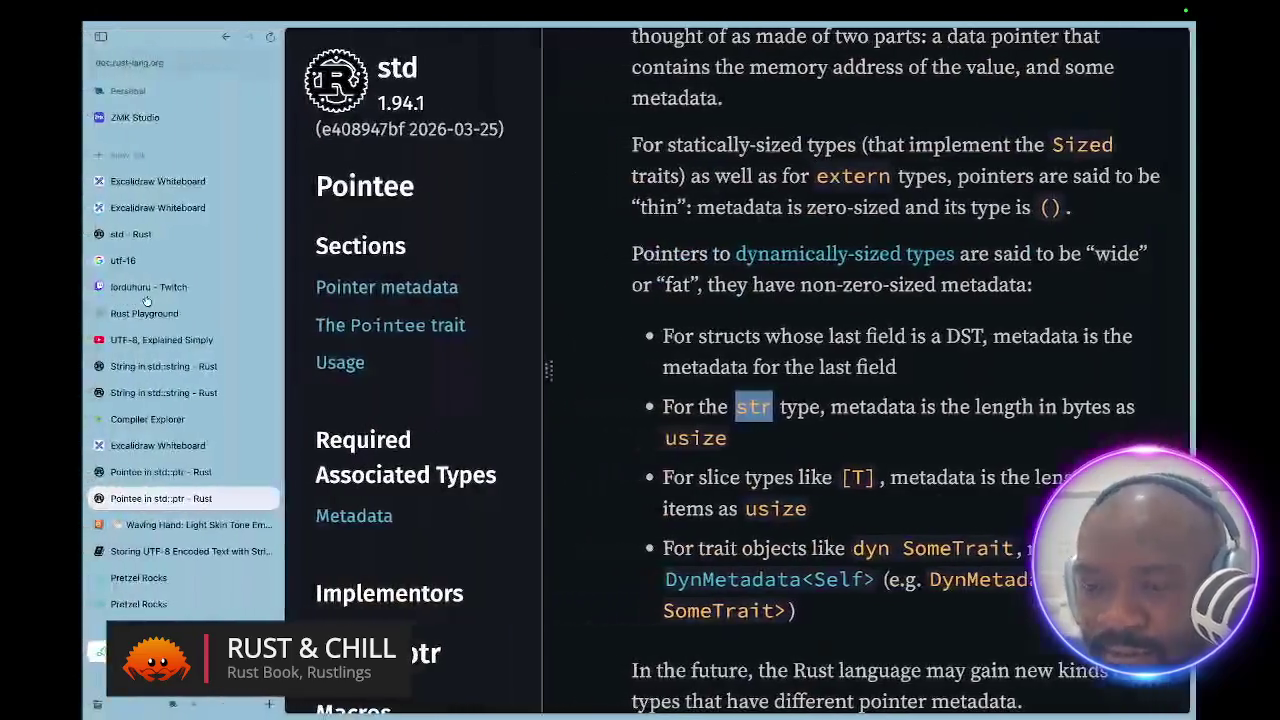
click(145, 209)
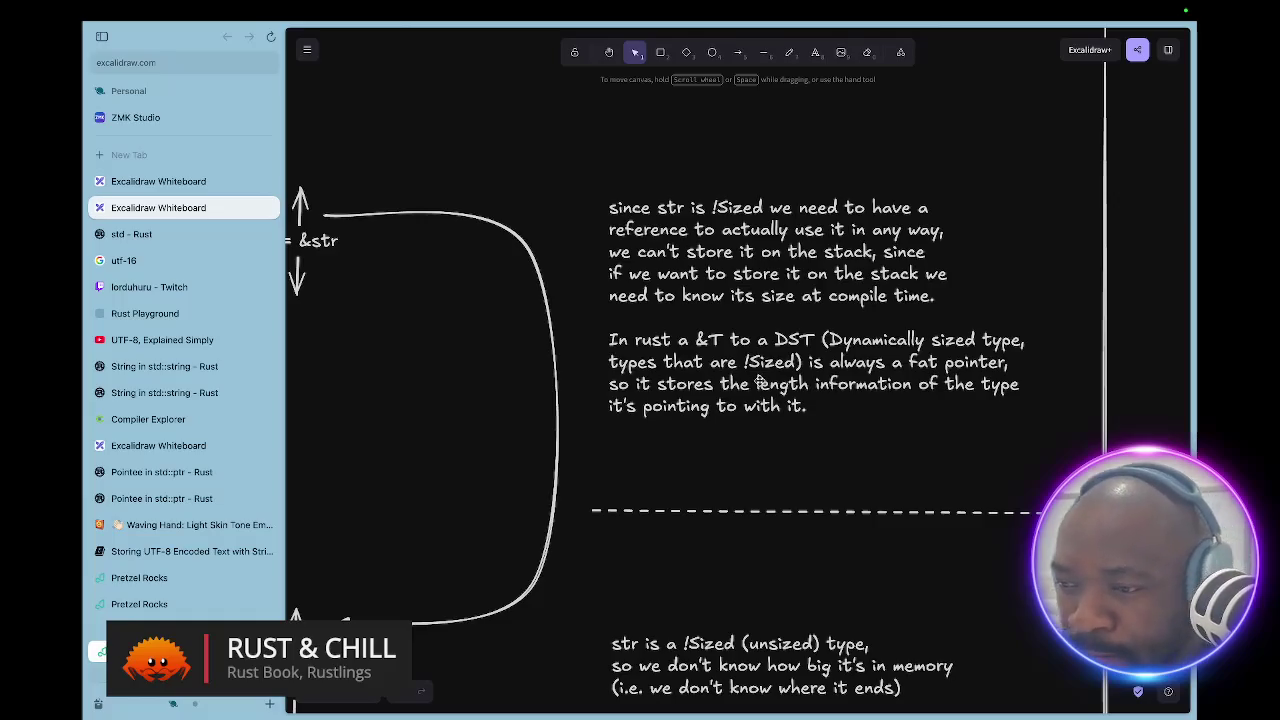
scroll(800, 480, down, 5)
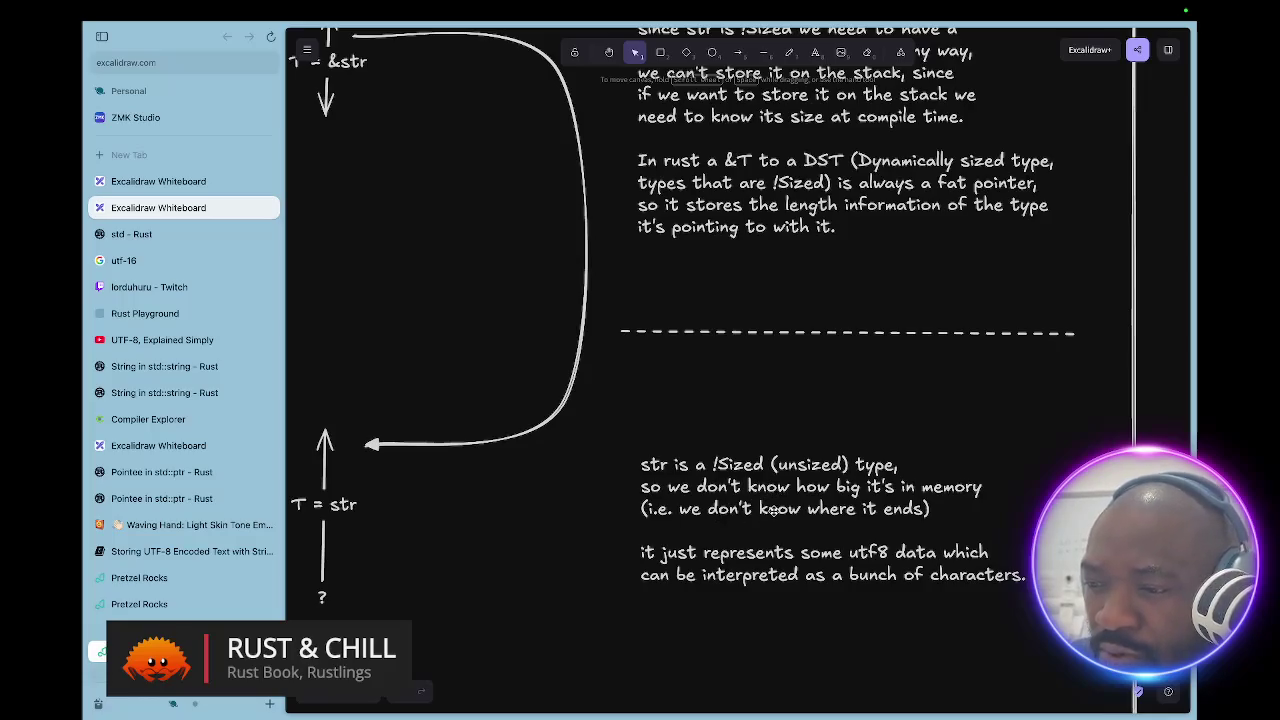
scroll(772, 509, down, 2)
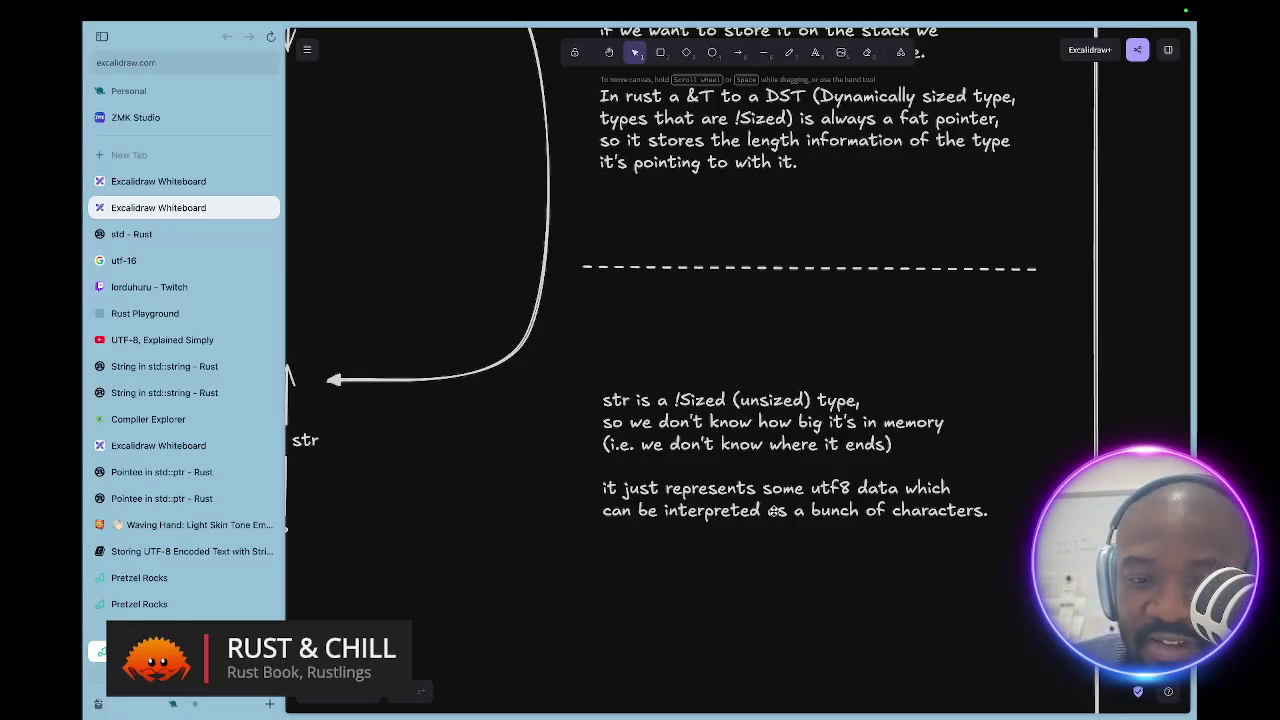
scroll(871, 503, right, 10)
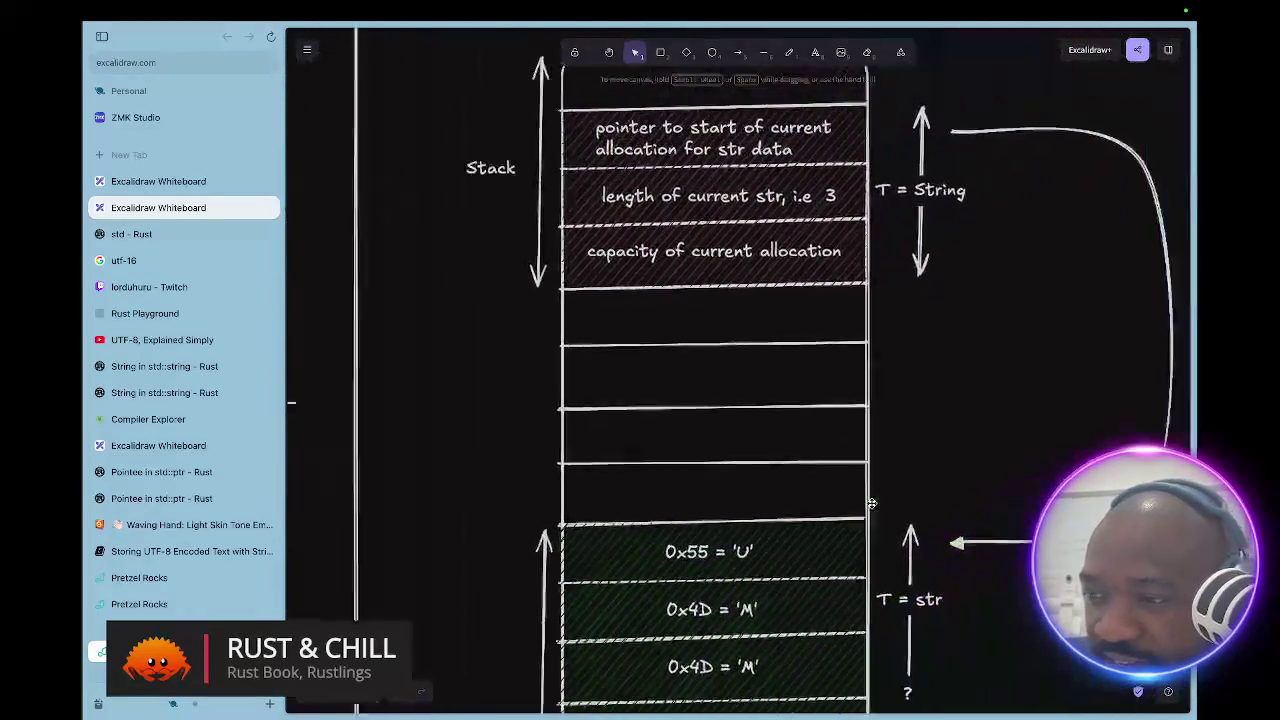
scroll(871, 503, down, 3)
scroll(871, 503, right, 10)
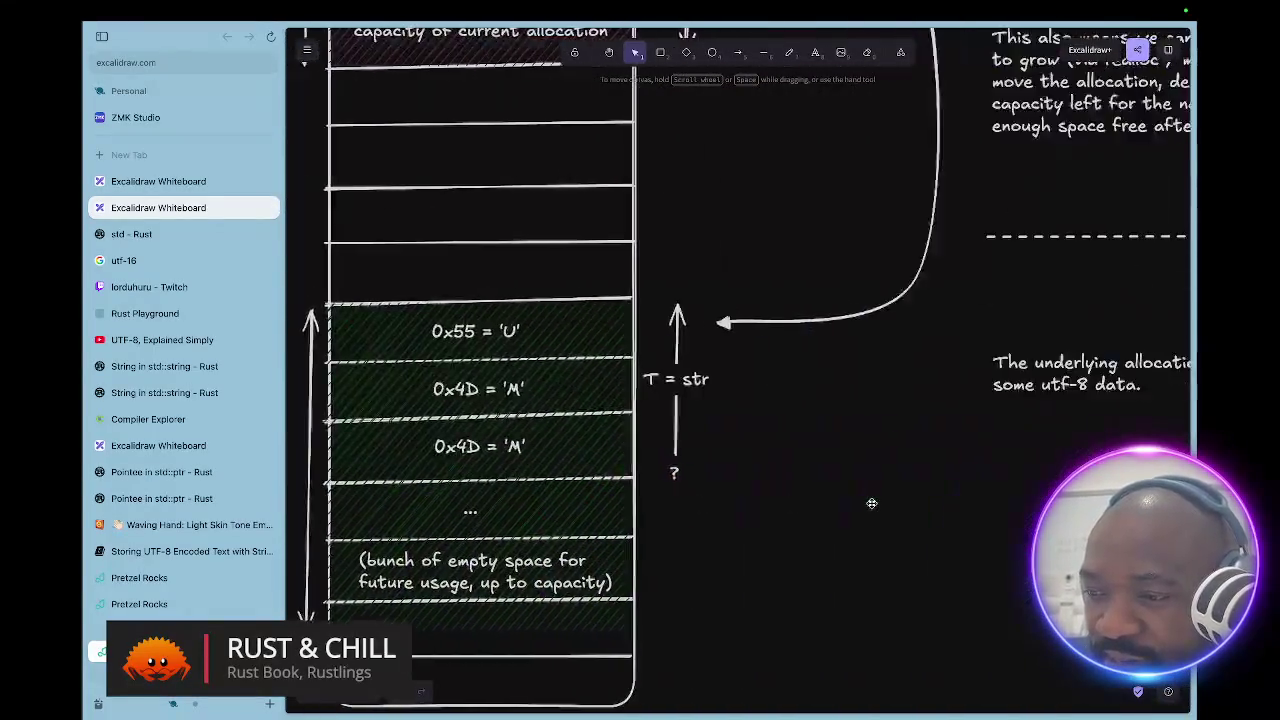
scroll(871, 503, left, 5)
scroll(871, 503, down, 4)
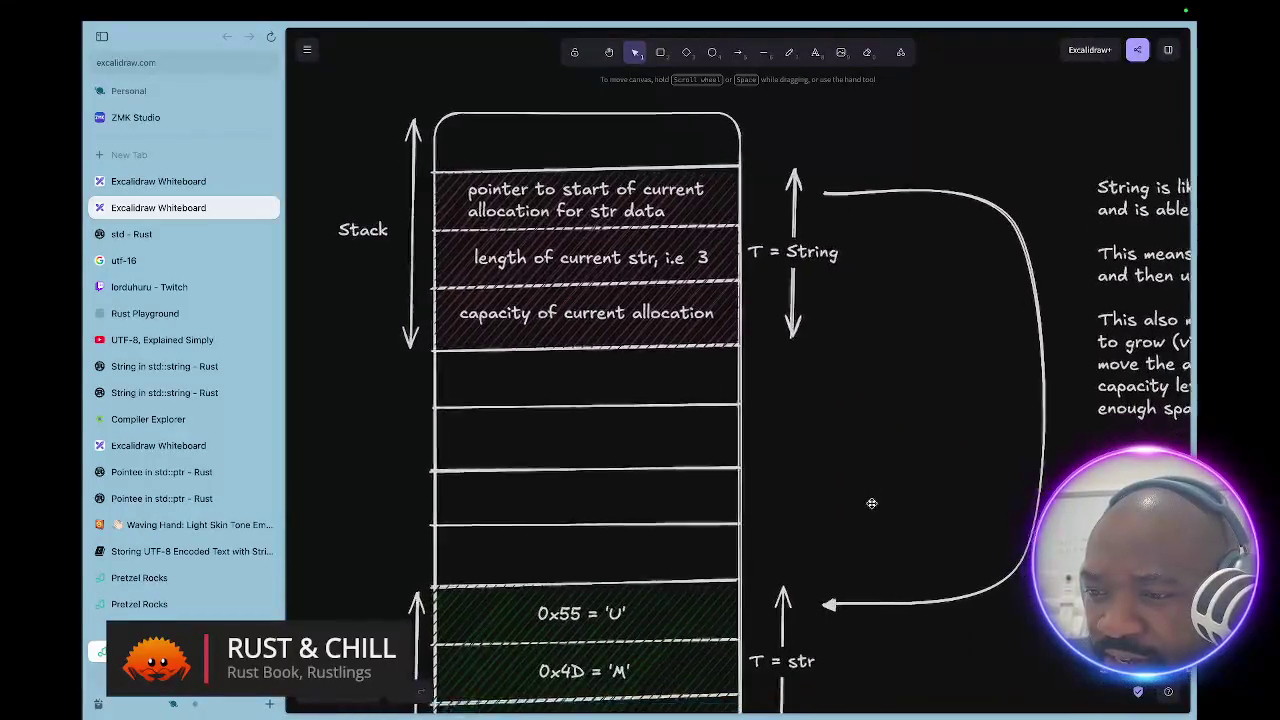
scroll(871, 503, down, 2)
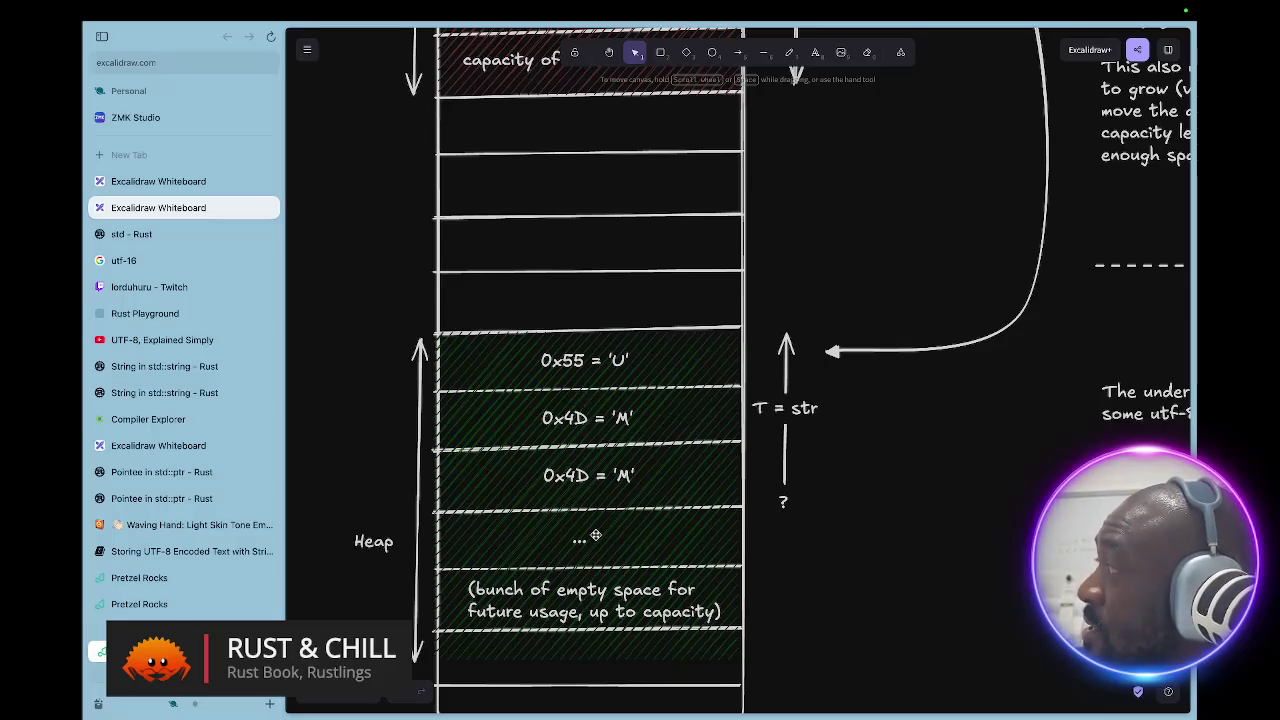
scroll(595, 535, right, 6)
scroll(595, 535, up, 3)
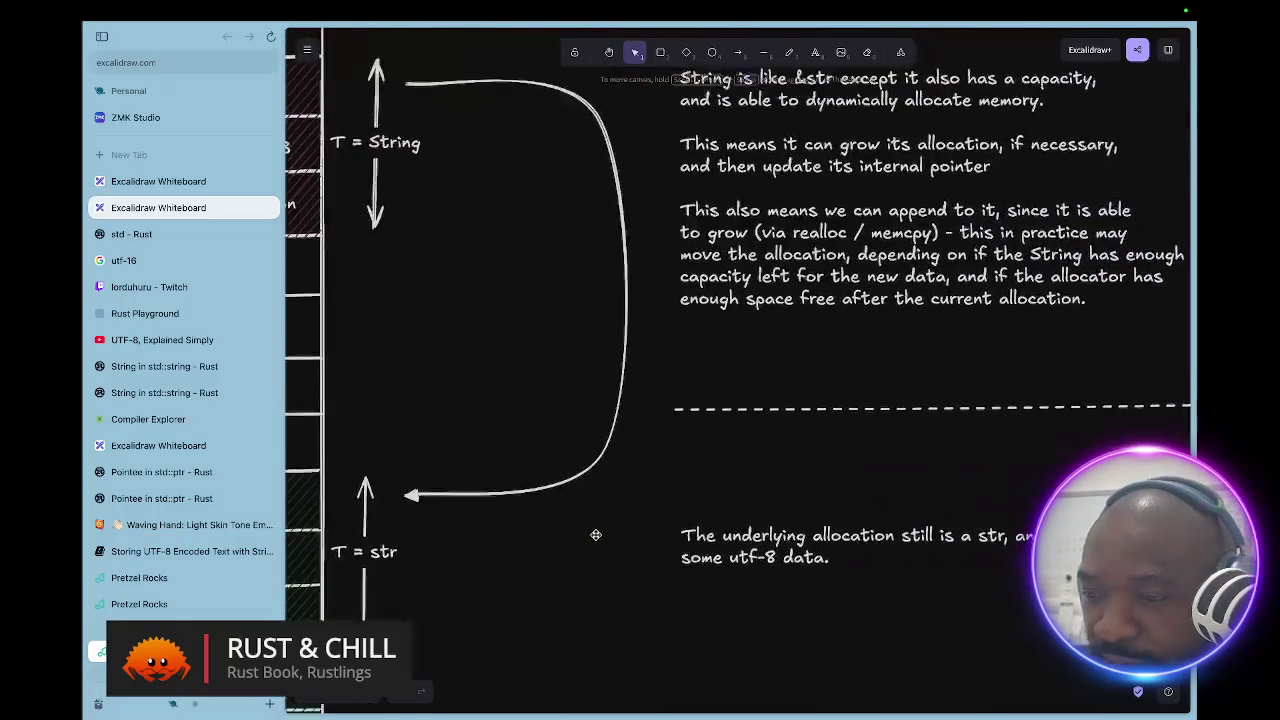
scroll(595, 535, right, 2)
scroll(595, 535, up, 1)
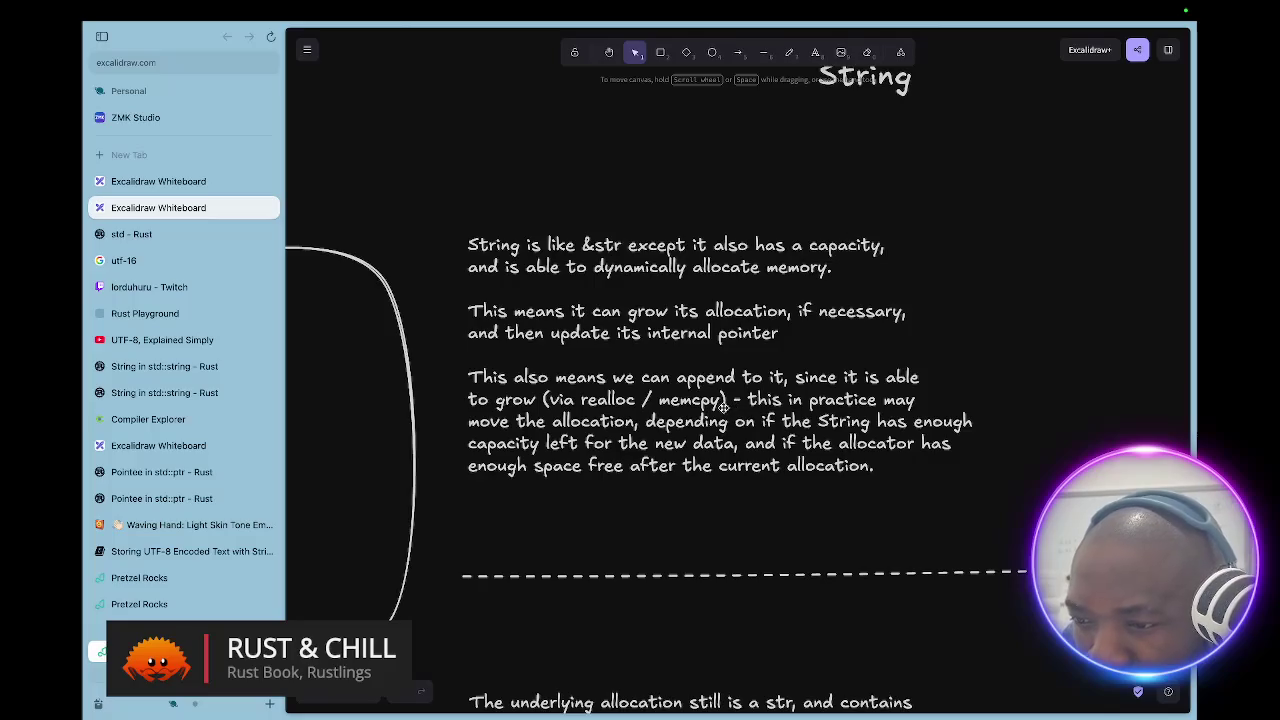
scroll(723, 405, down, 1)
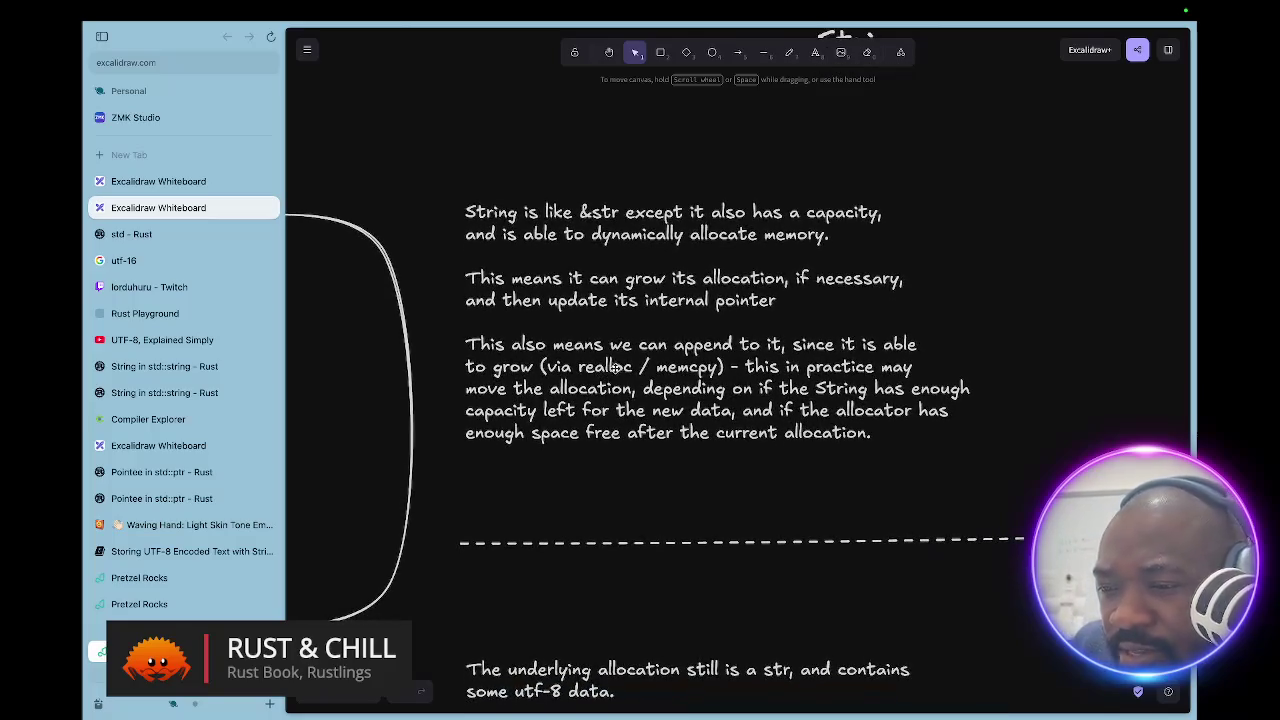
key(ctrl+Tab)
text(reallo)
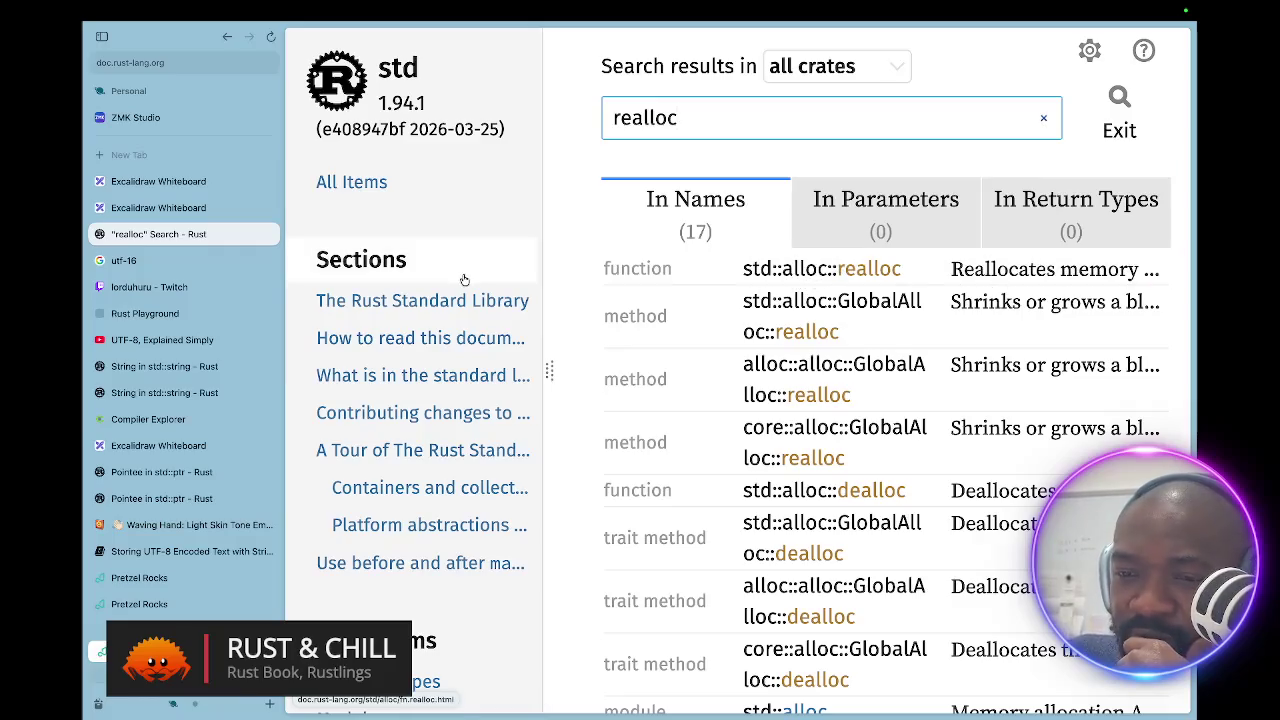
- Leave the realloc search results and return to the Excalidraw Whiteboard tab
click(150, 210)
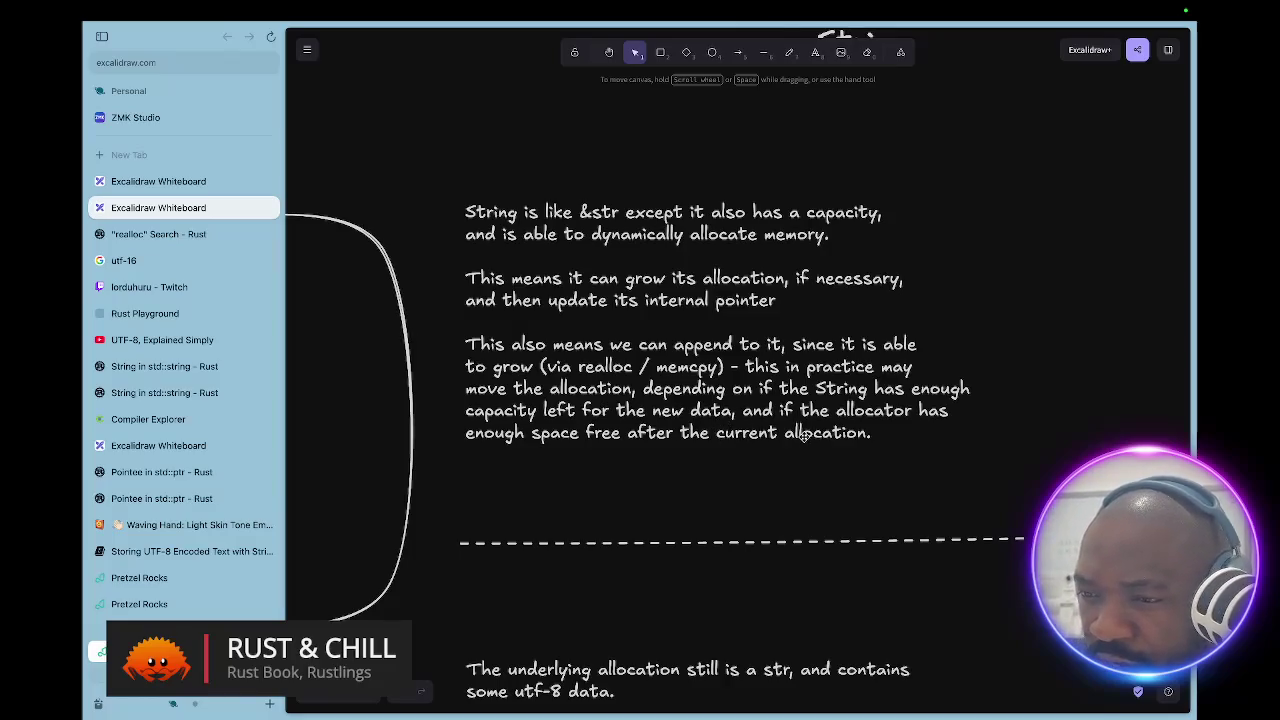
- Pin the 'UTF-8, Explained Simply' tab and return to the String/&str heap diagram
scroll(808, 436, left, 10)
scroll(804, 437, right, 8)
scroll(804, 437, down, 4)
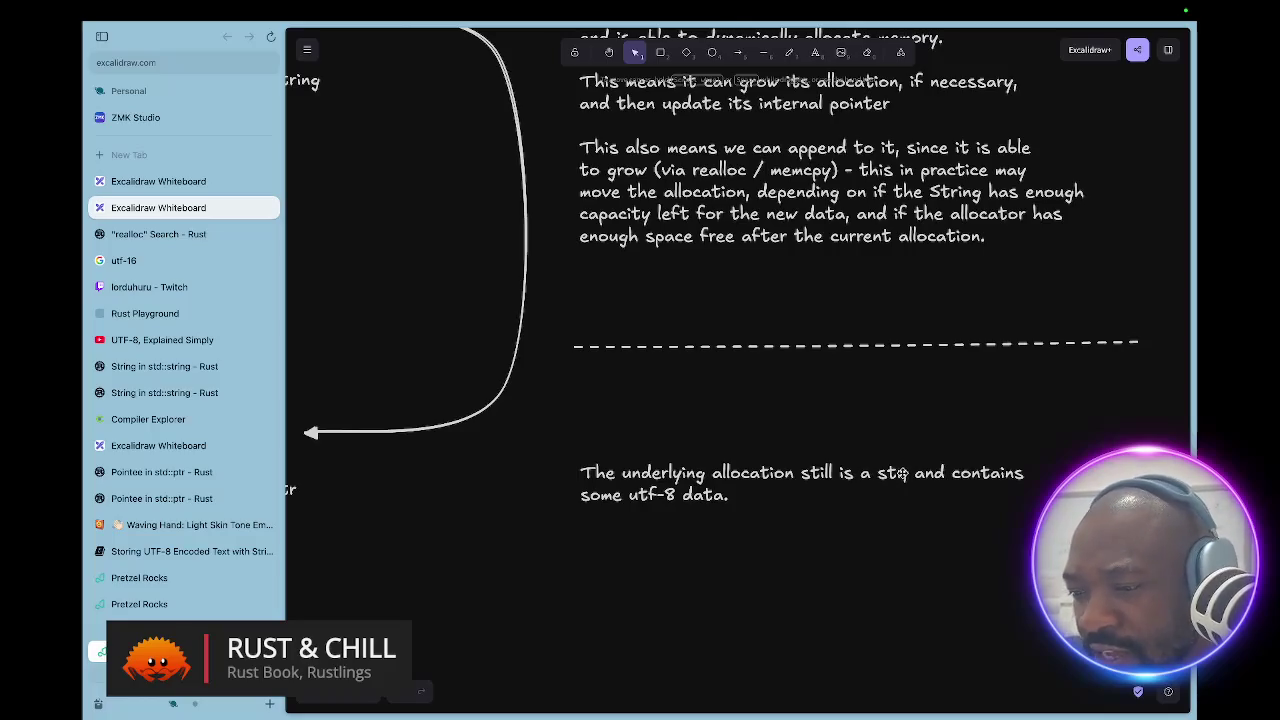
scroll(735, 488, left, 5)
scroll(735, 488, left, 3)
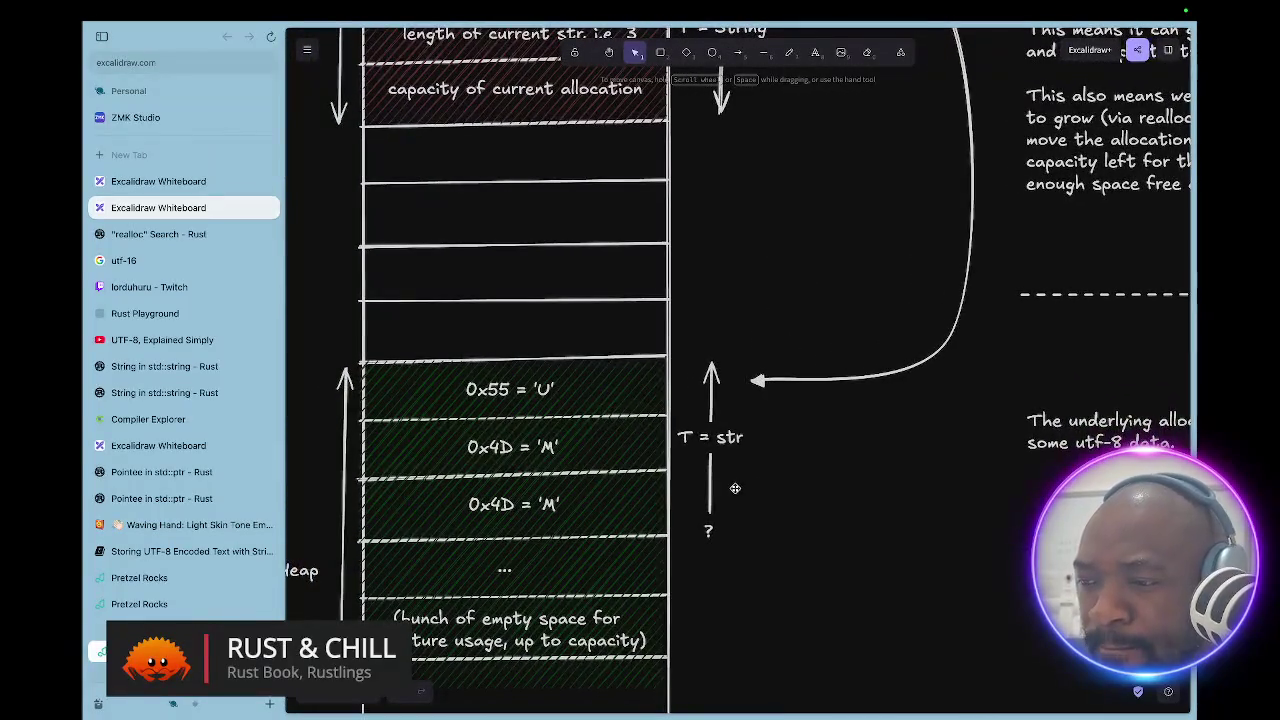
scroll(735, 488, right, 10)
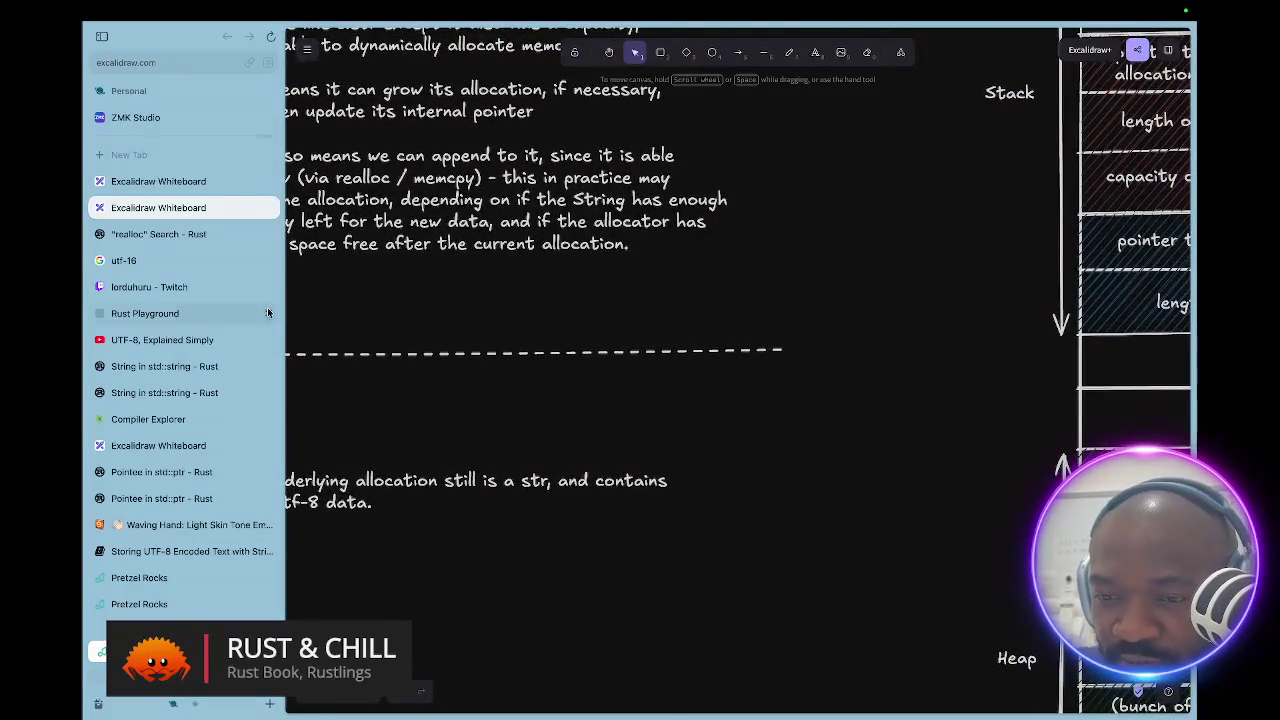
click(172, 341)
key(super+d)
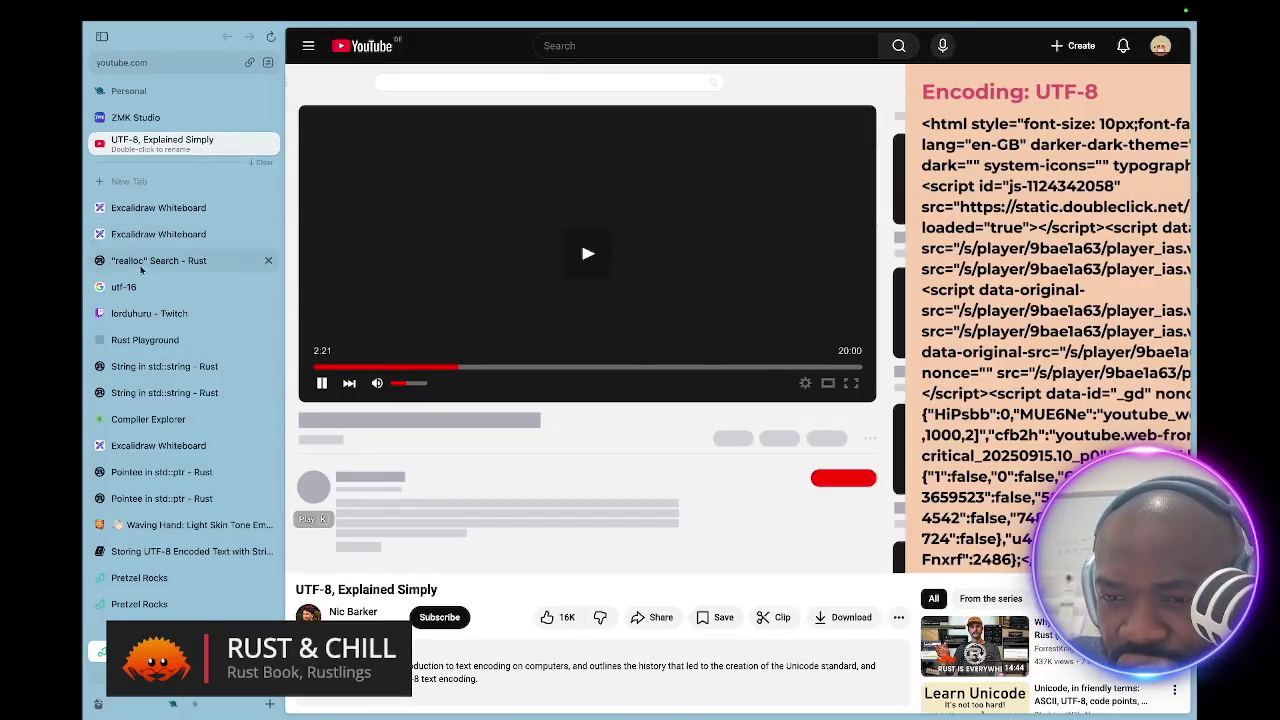
click(150, 236)
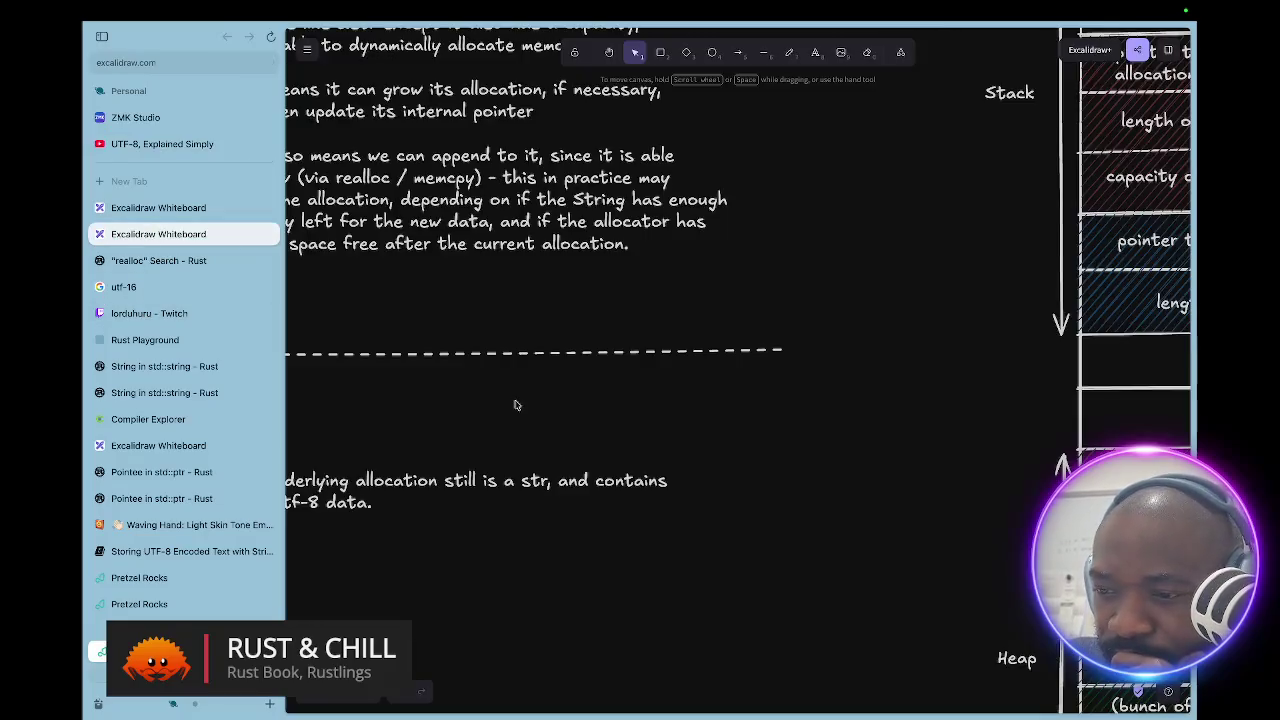
scroll(515, 405, right, 10)
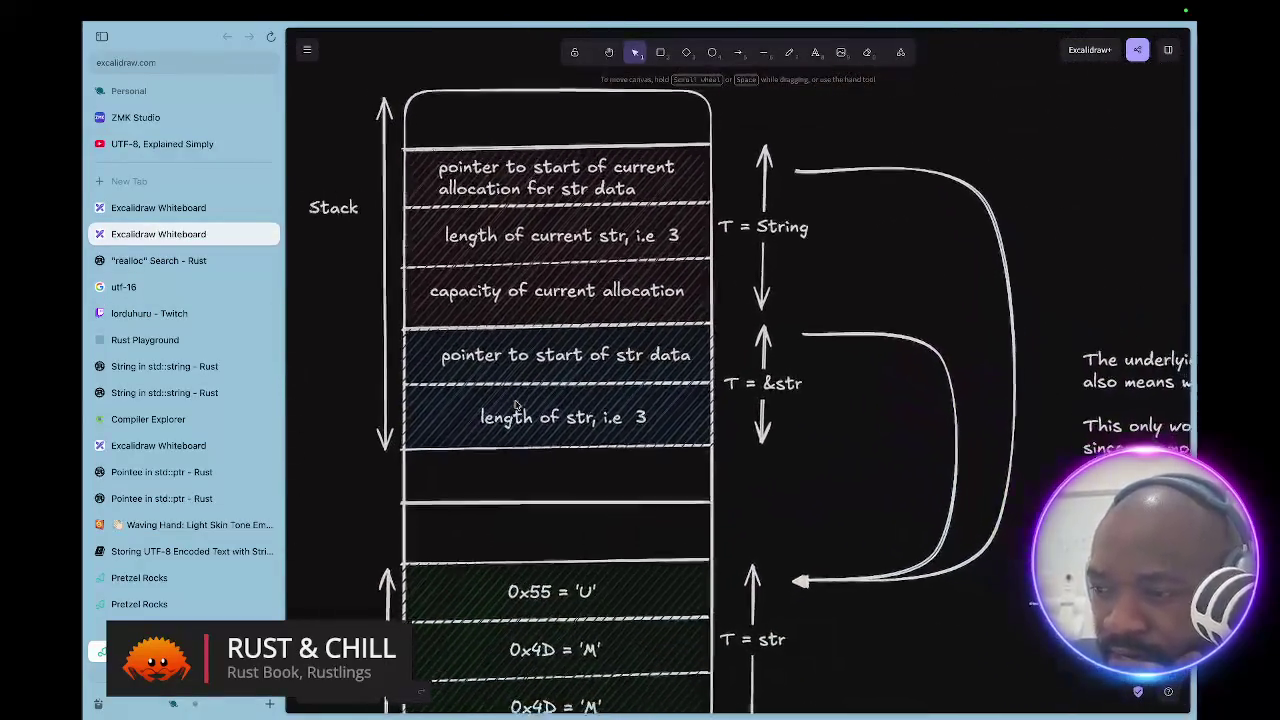
scroll(515, 405, left, 5)
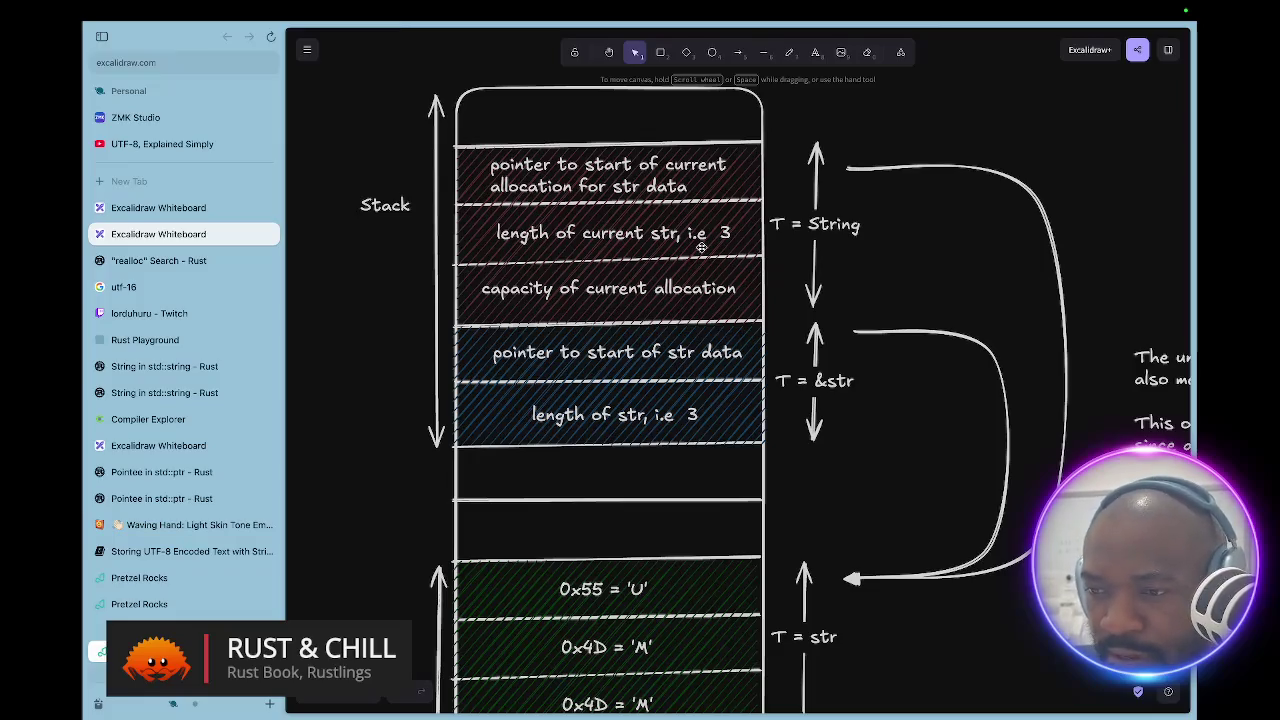
key(super+s)
click(830, 494)
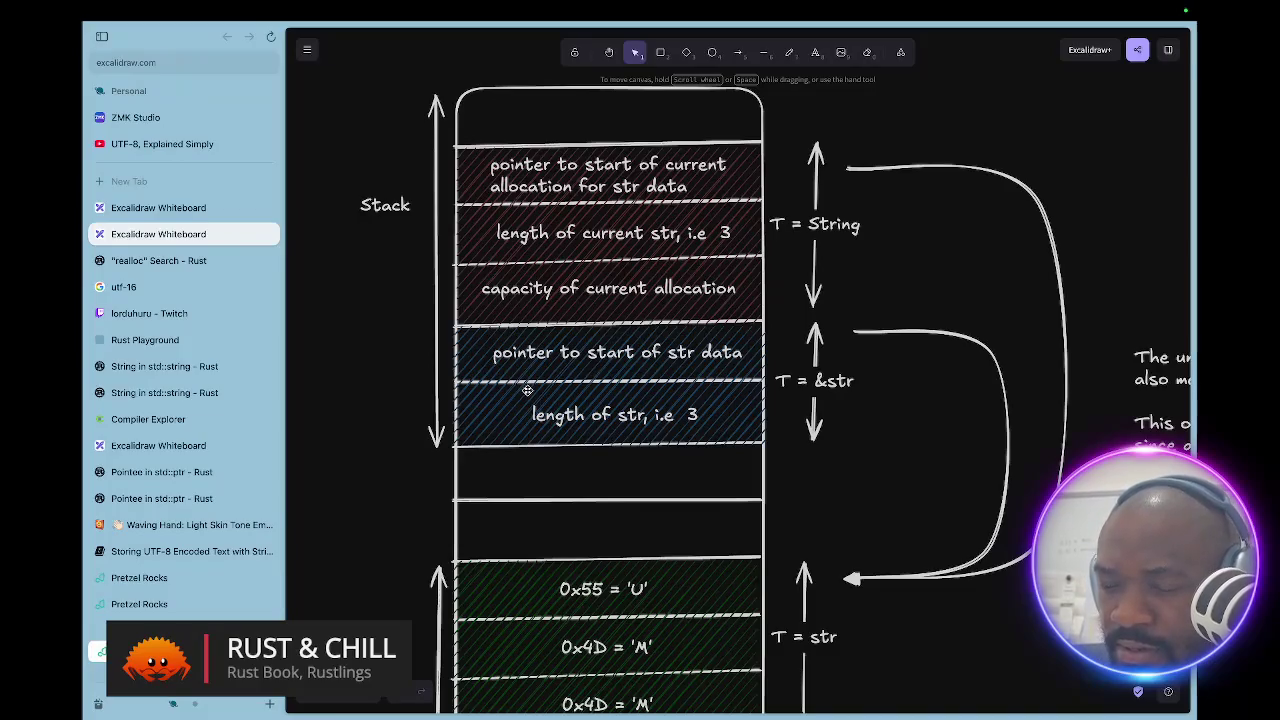
scroll(527, 390, down, 5)
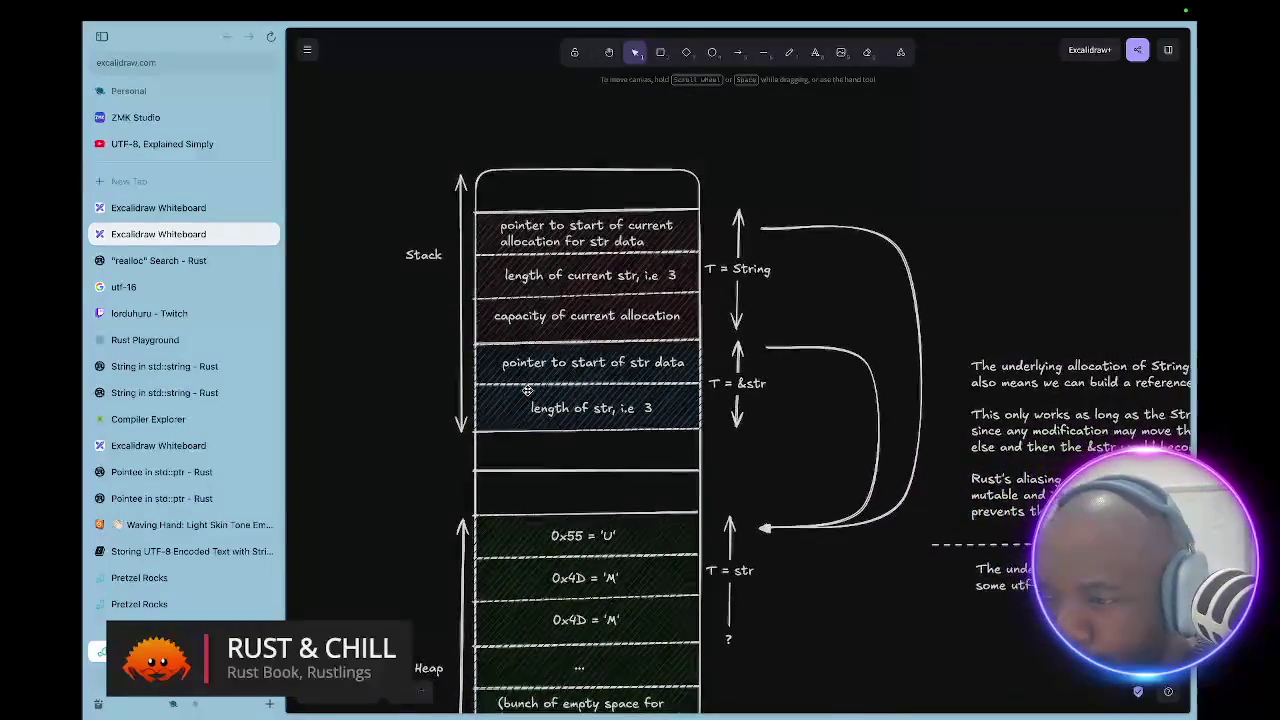
- Pan and zoom the canvas to centre the &str stack, heap and explanatory notes
scroll(527, 390, down, 5)
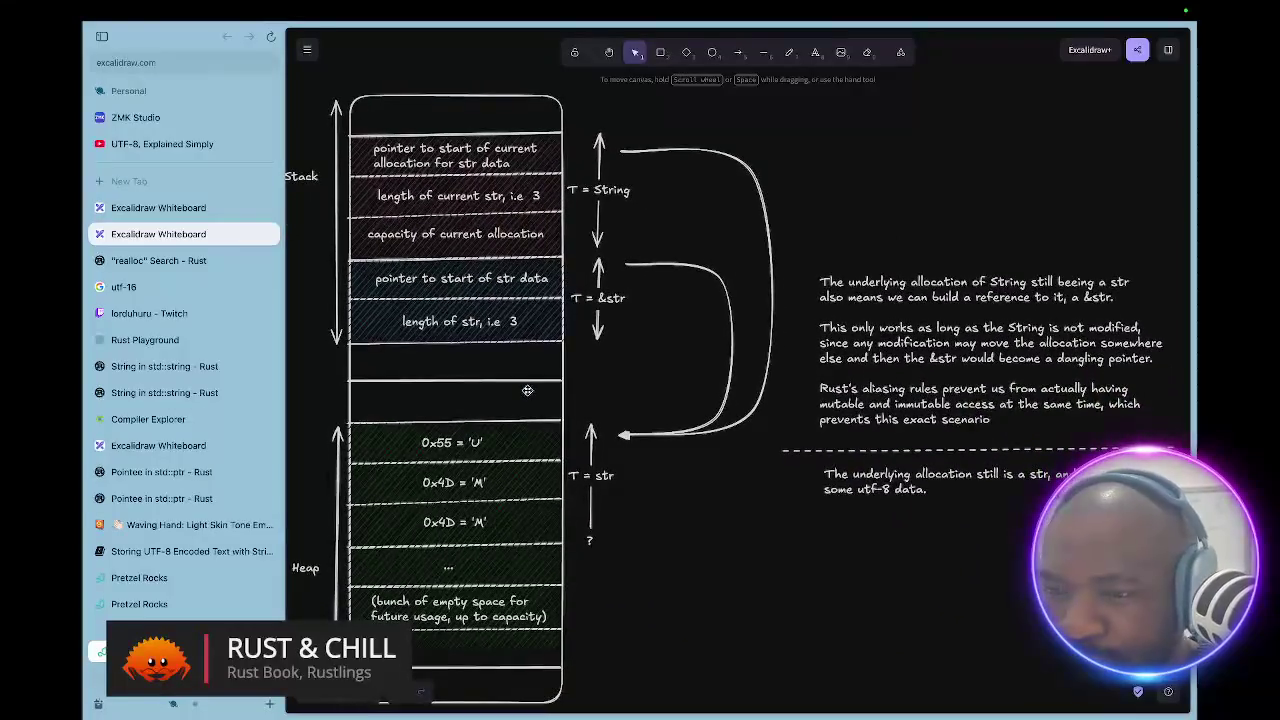
scroll(527, 390, left, 1)
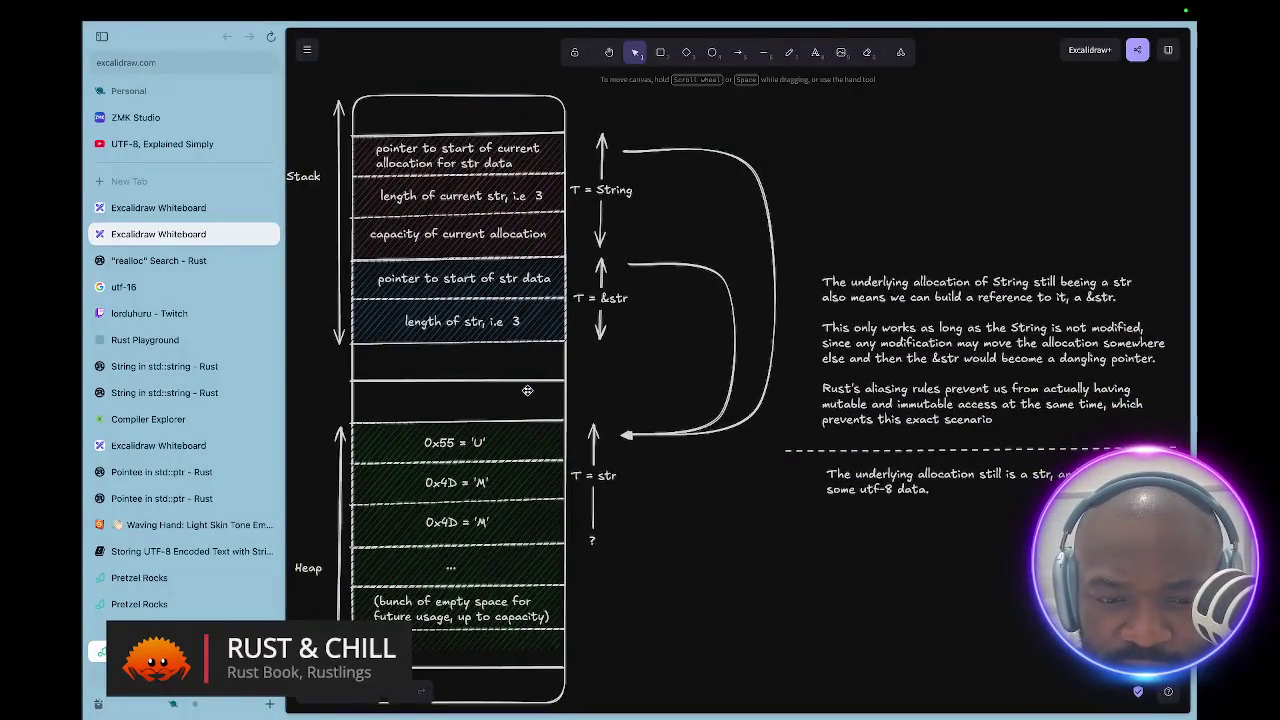
scroll(527, 390, up, 5)
scroll(527, 390, left, 5)
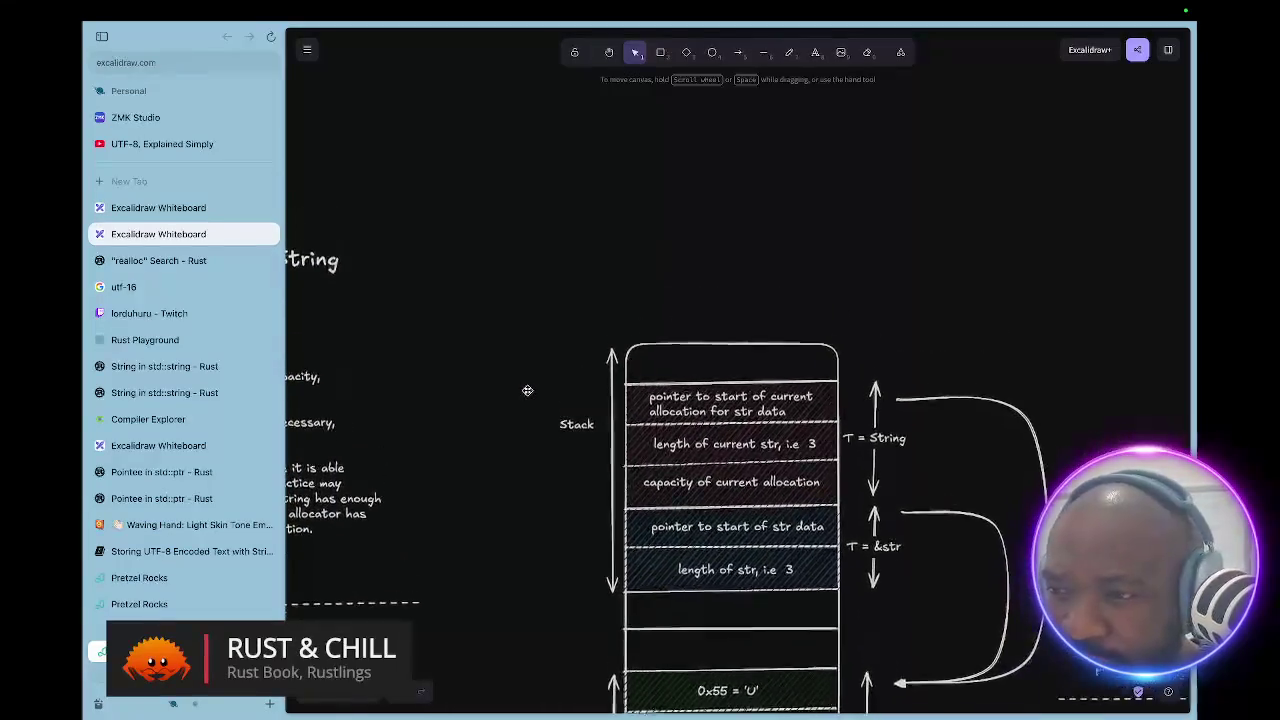
scroll(527, 390, down, 8)
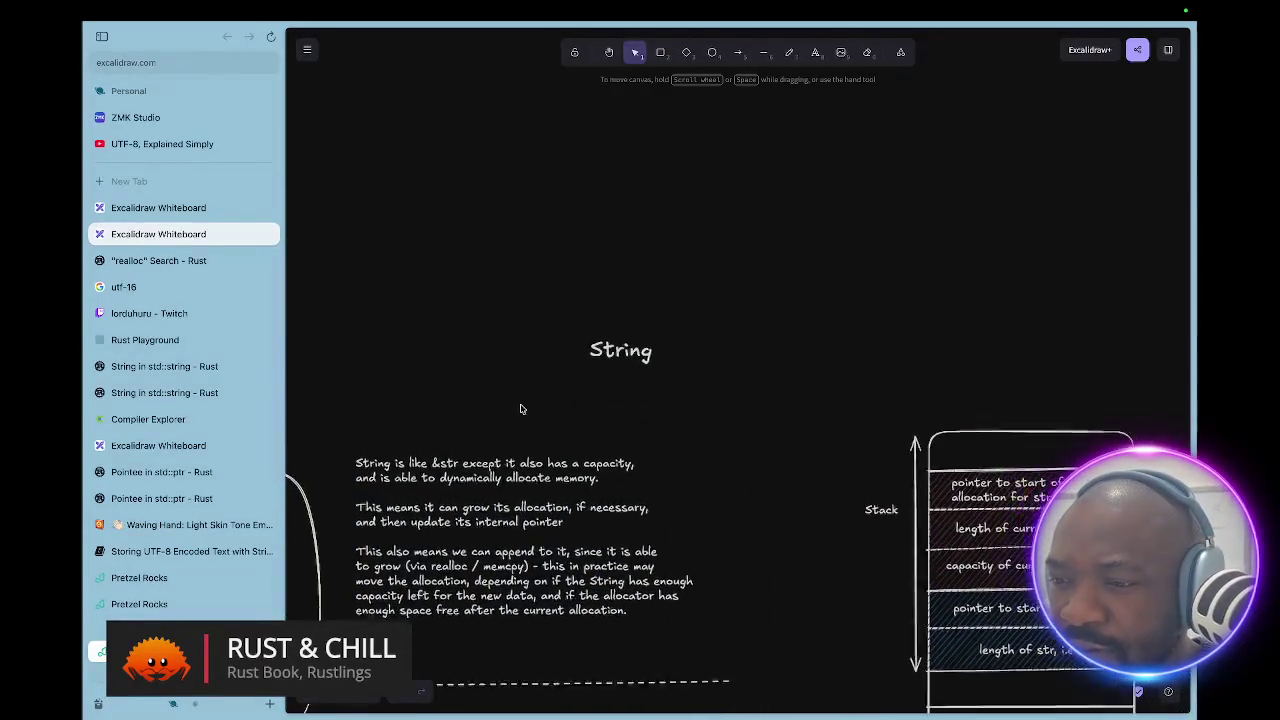
scroll(520, 408, left, 10)
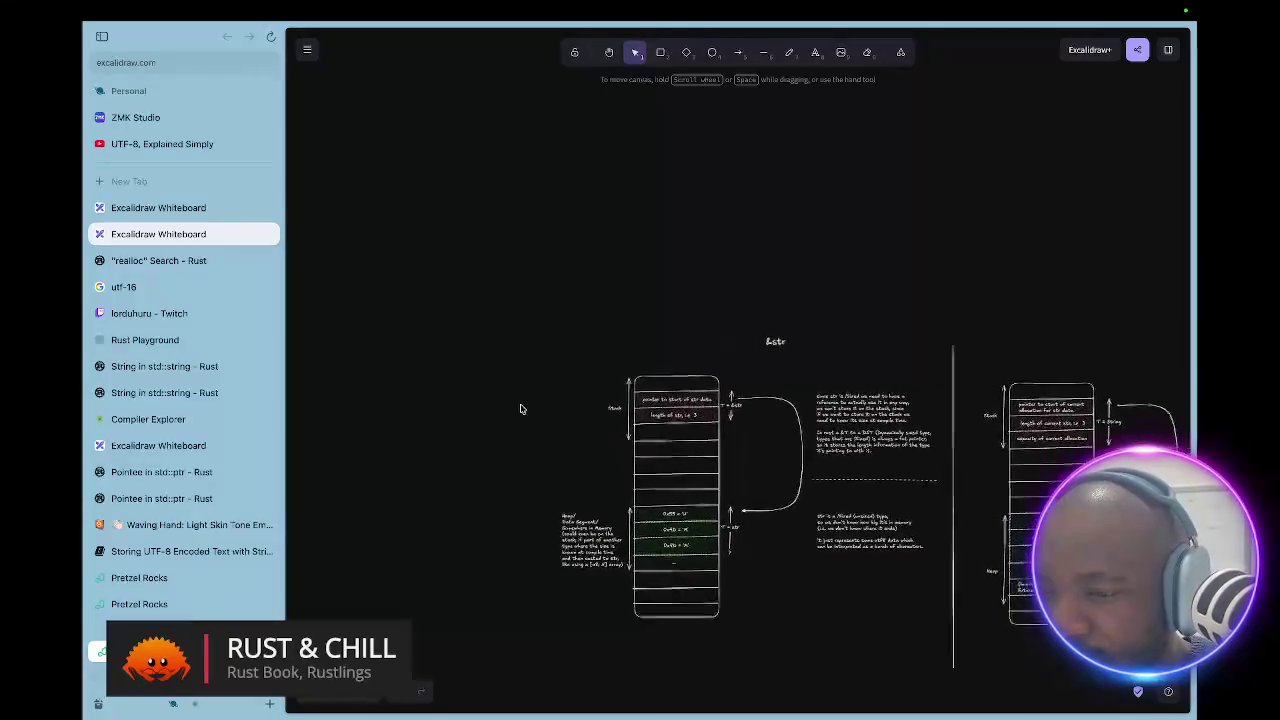
scroll(520, 408, right, 5)
scroll(650, 350, up, 8)
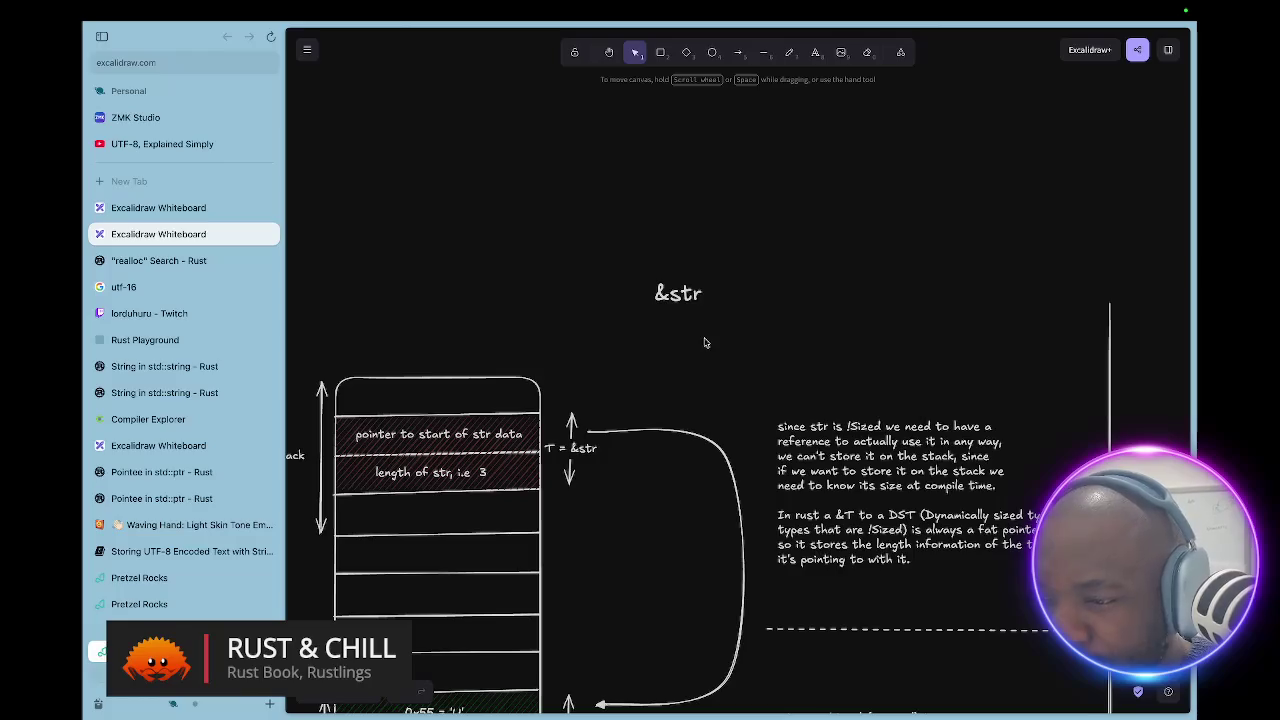
scroll(704, 343, left, 5)
scroll(704, 343, down, 2)
scroll(704, 343, down, 3)
scroll(704, 343, right, 3)
scroll(704, 343, up, 2)
scroll(704, 343, right, 6)
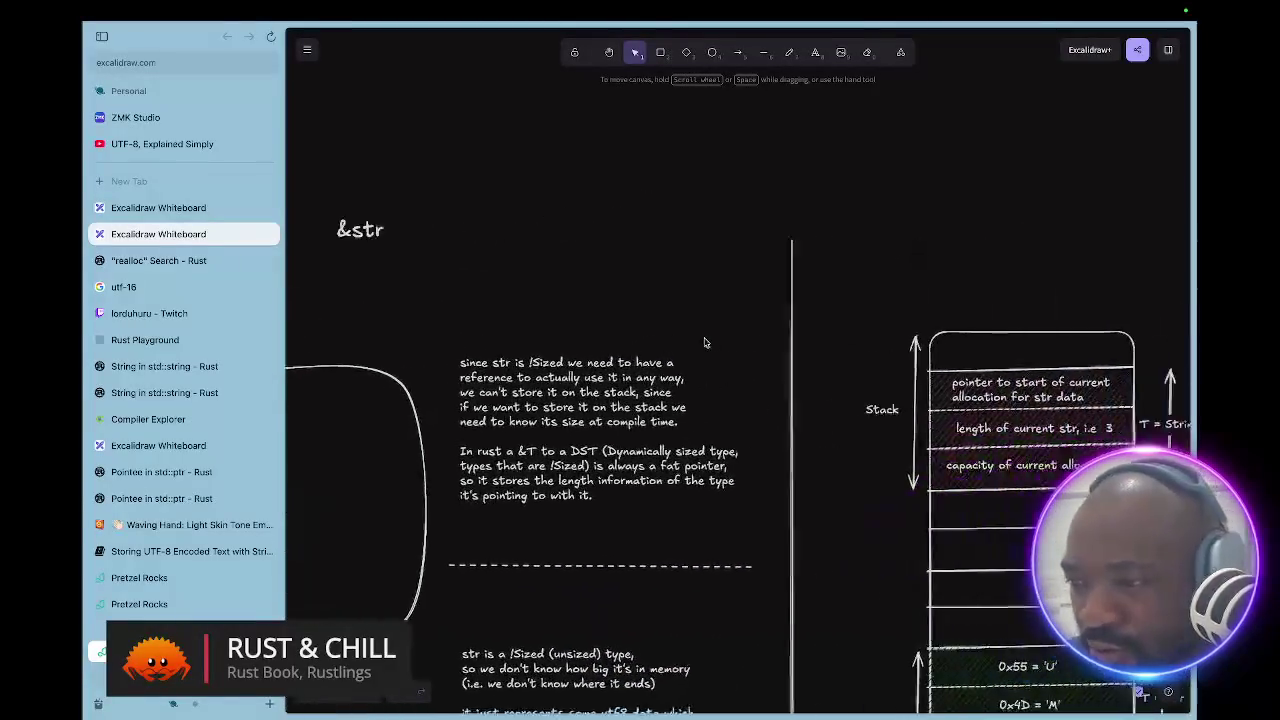
scroll(704, 343, right, 10)
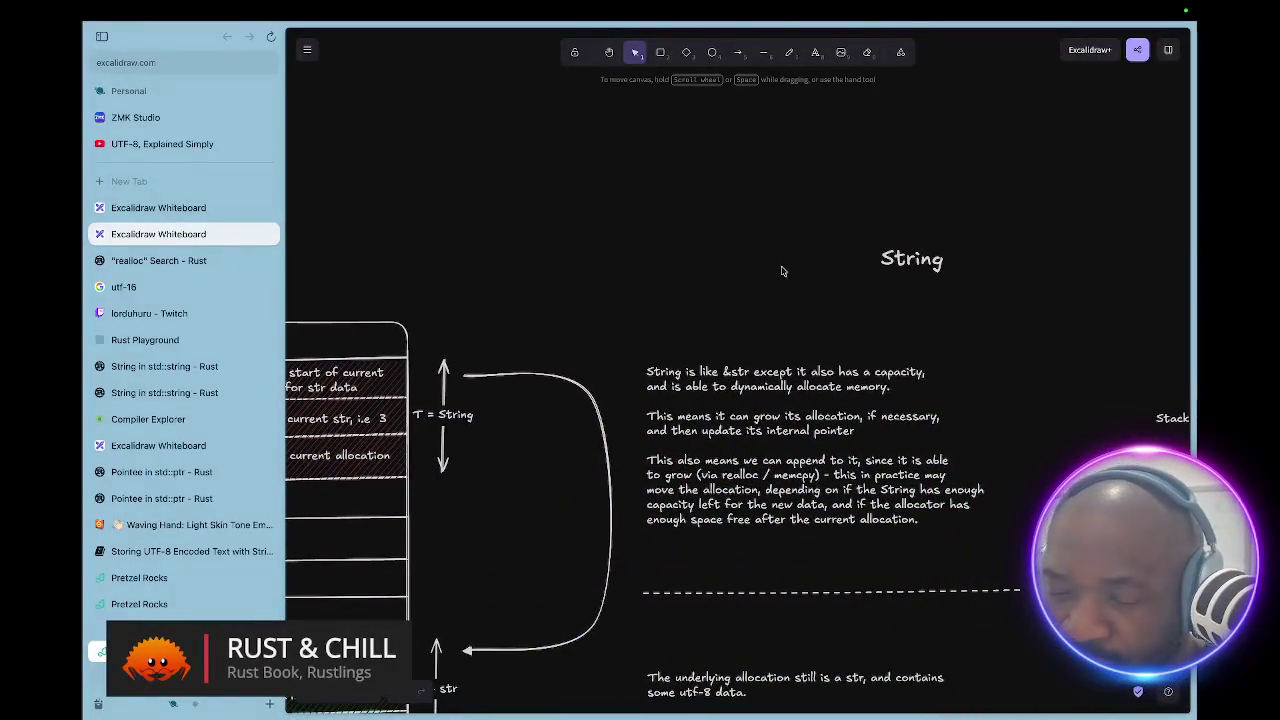
scroll(734, 316, left, 10)
scroll(734, 316, down, 2)
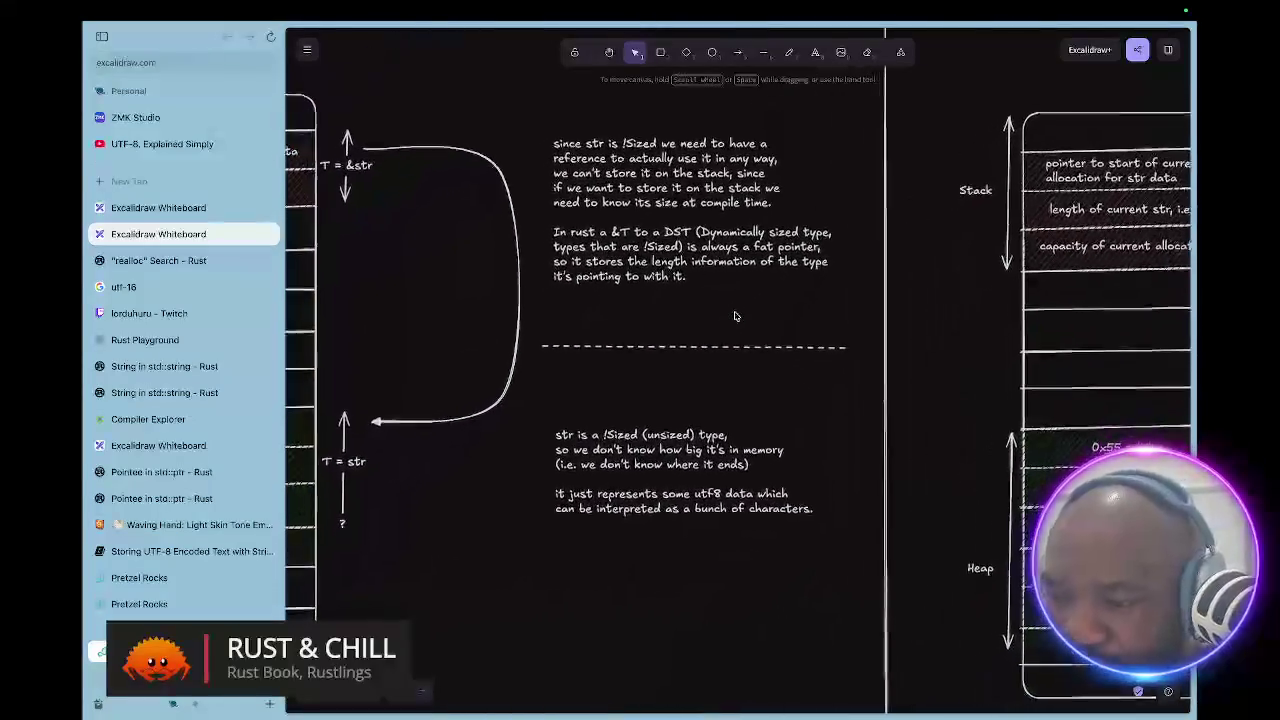
scroll(734, 316, up, 2)
scroll(734, 316, right, 2)
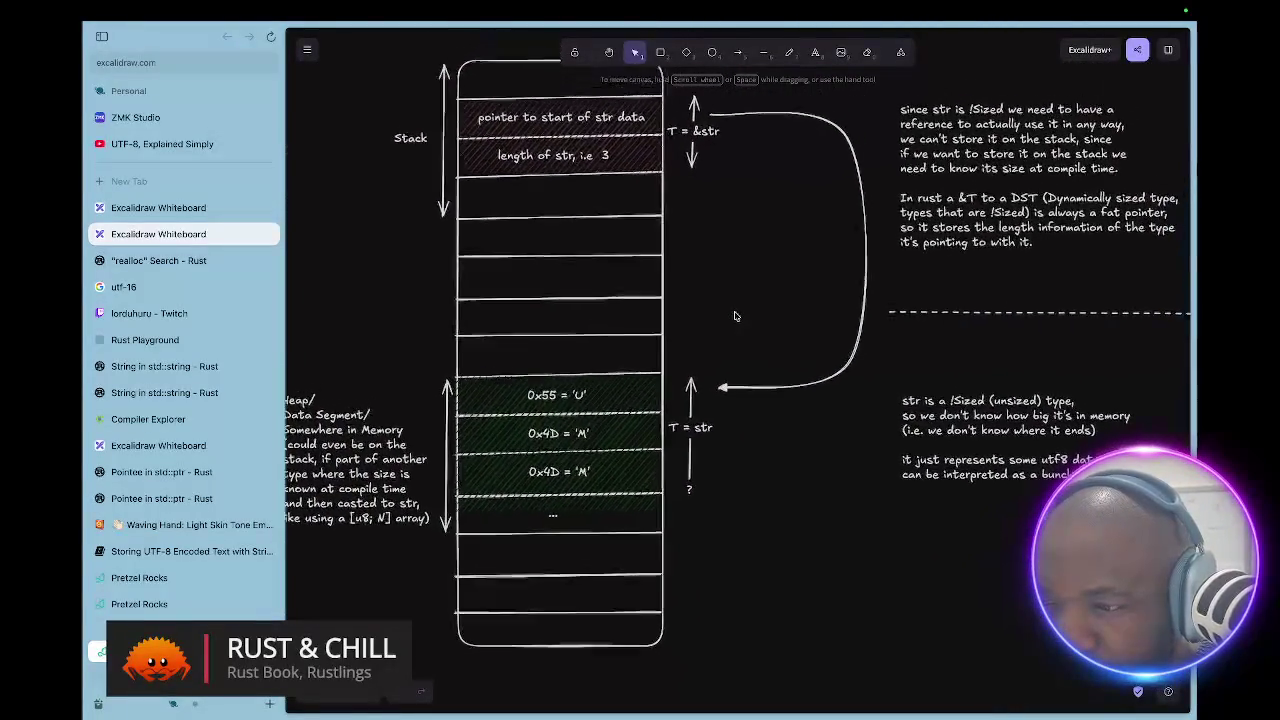
scroll(734, 316, up, 3)
scroll(734, 316, right, 1)
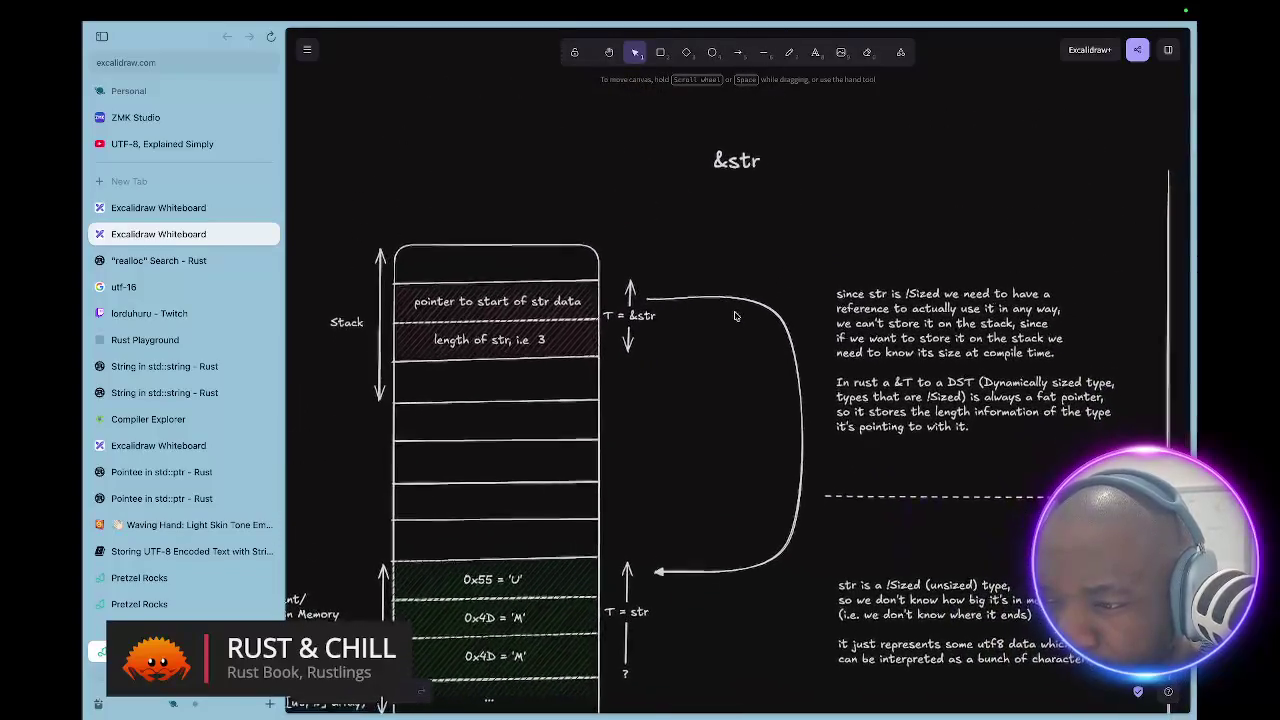
scroll(734, 316, down, 1)
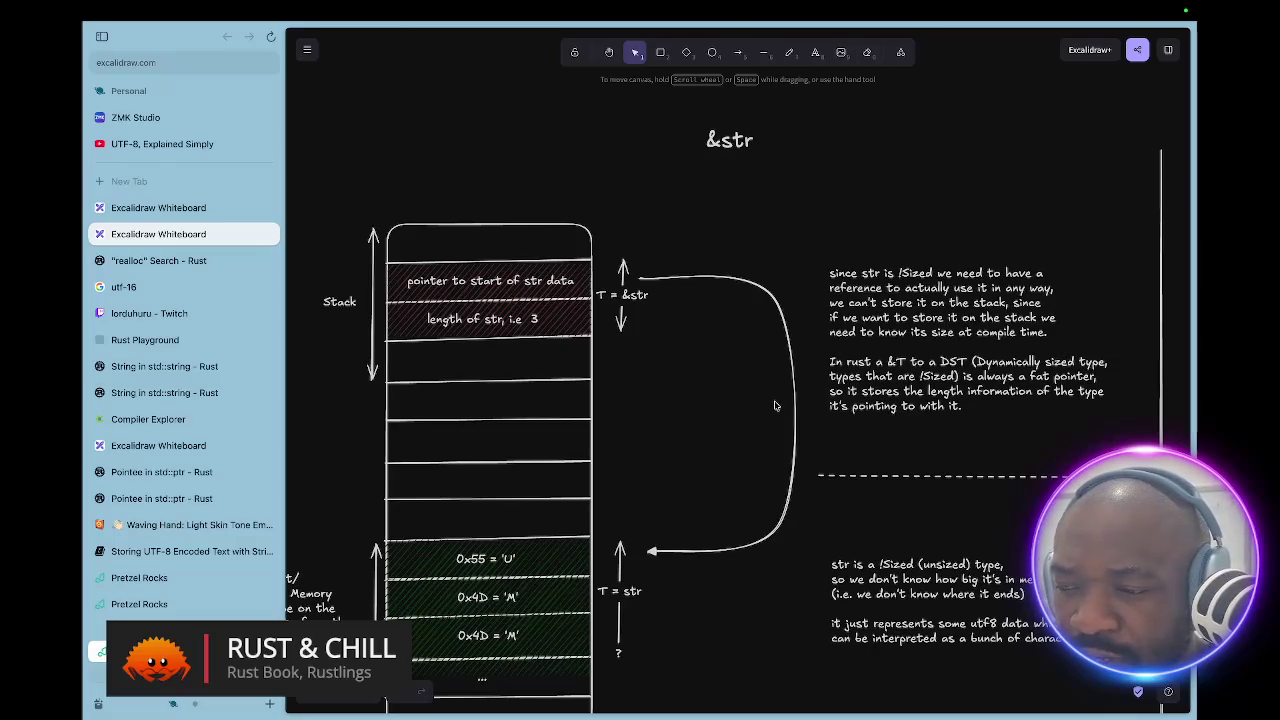
scroll(775, 405, right, 3)
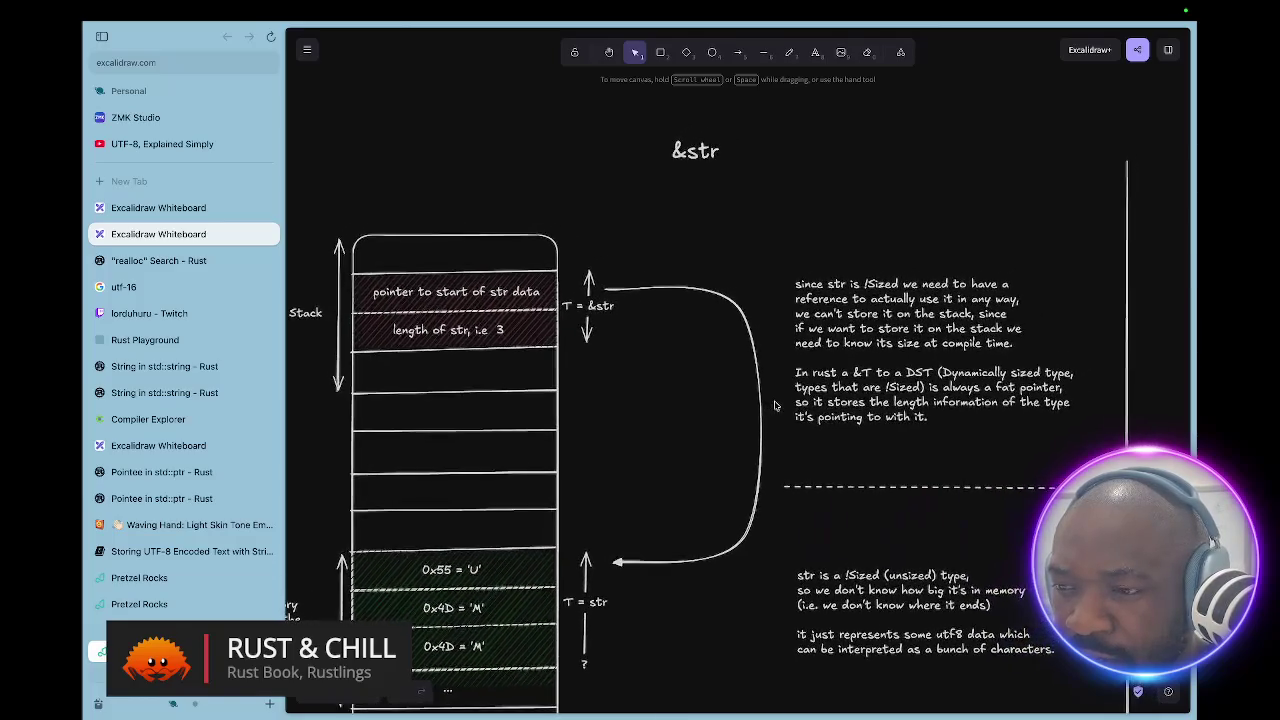
scroll(775, 405, right, 1)
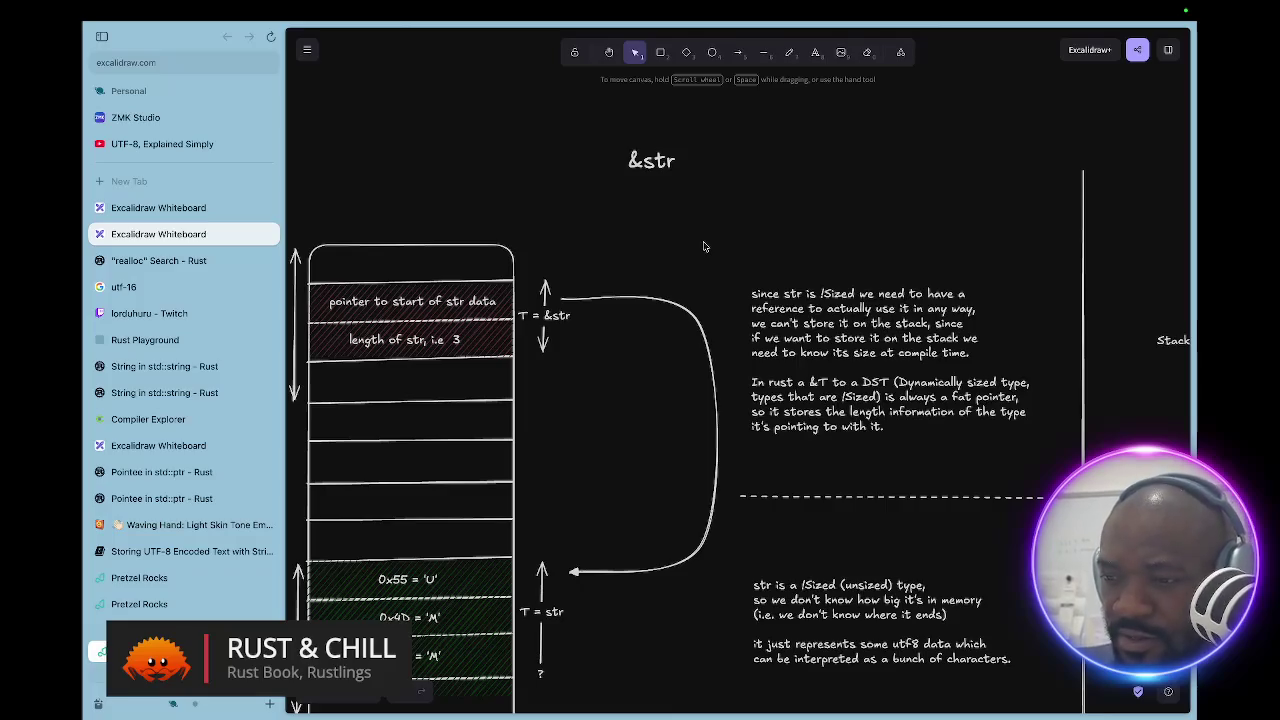
scroll(703, 246, right, 10)
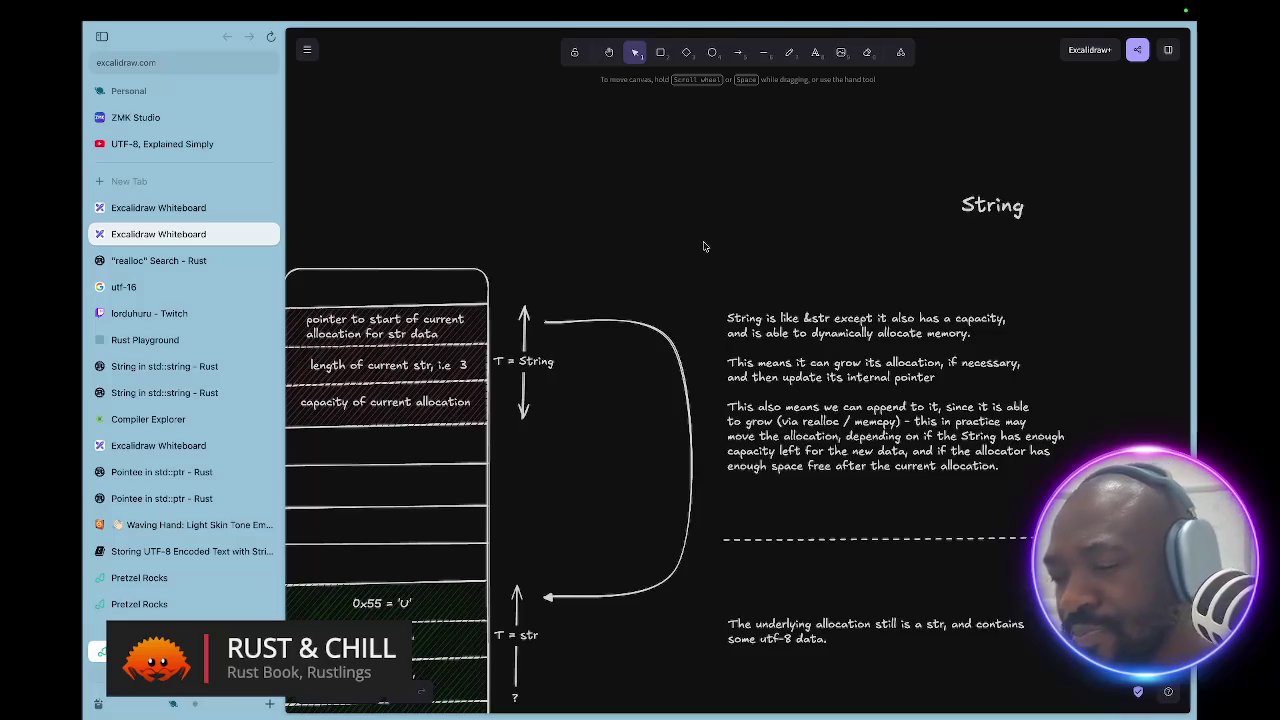
- Pan right to the String diagram's stack/heap table and notes, then zoom out
scroll(704, 246, right, 3)
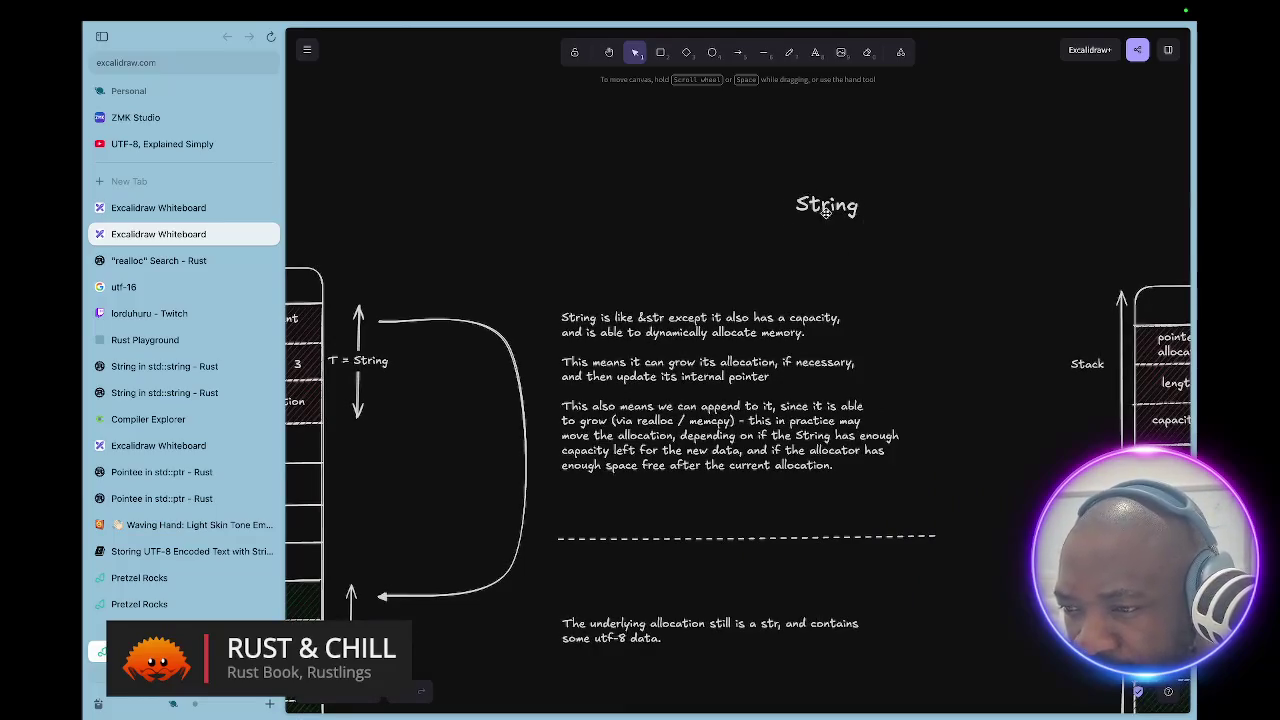
scroll(825, 213, down, 1)
scroll(825, 213, left, 6)
scroll(825, 213, down, 3)
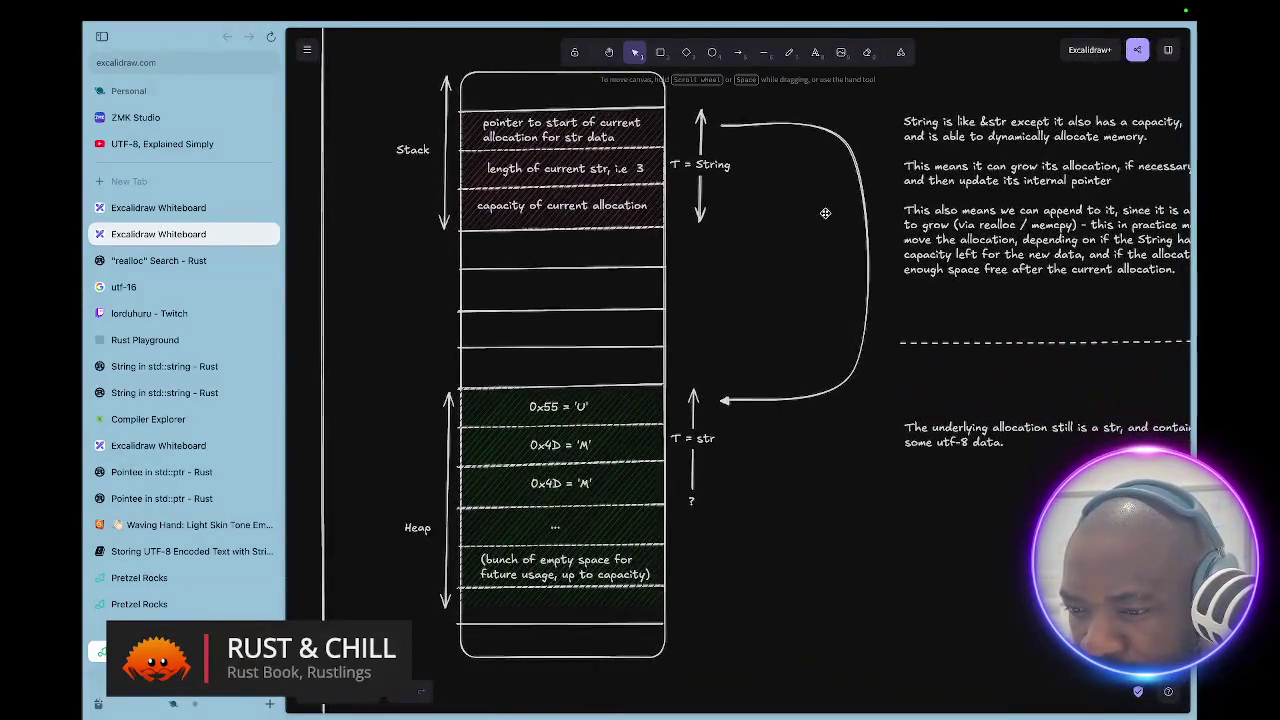
scroll(825, 213, left, 4)
scroll(825, 213, up, 3)
scroll(825, 213, right, 2)
scroll(825, 213, right, 10)
scroll(825, 213, down, 2)
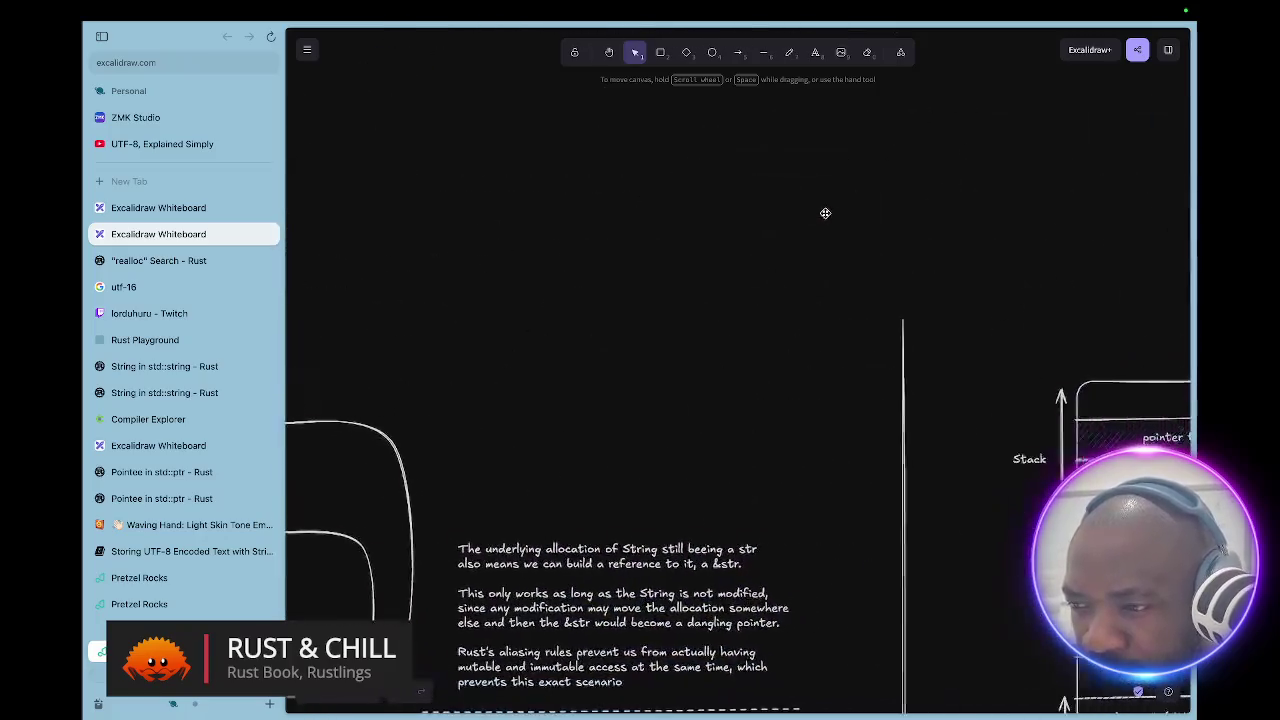
scroll(825, 213, down, 5)
- Pan across the combined String and &str stack-heap diagram
ctrl+scroll(825, 213, up, 8)
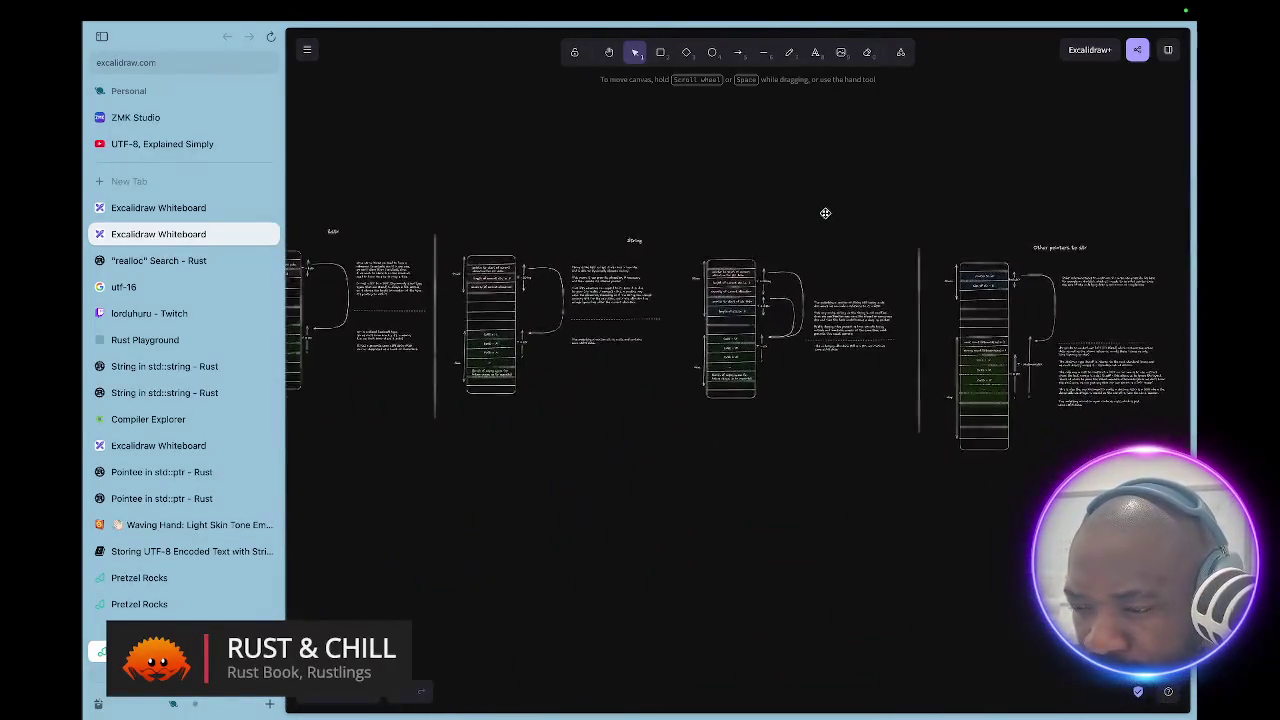
scroll(825, 213, down, 5)
scroll(825, 213, left, 4)
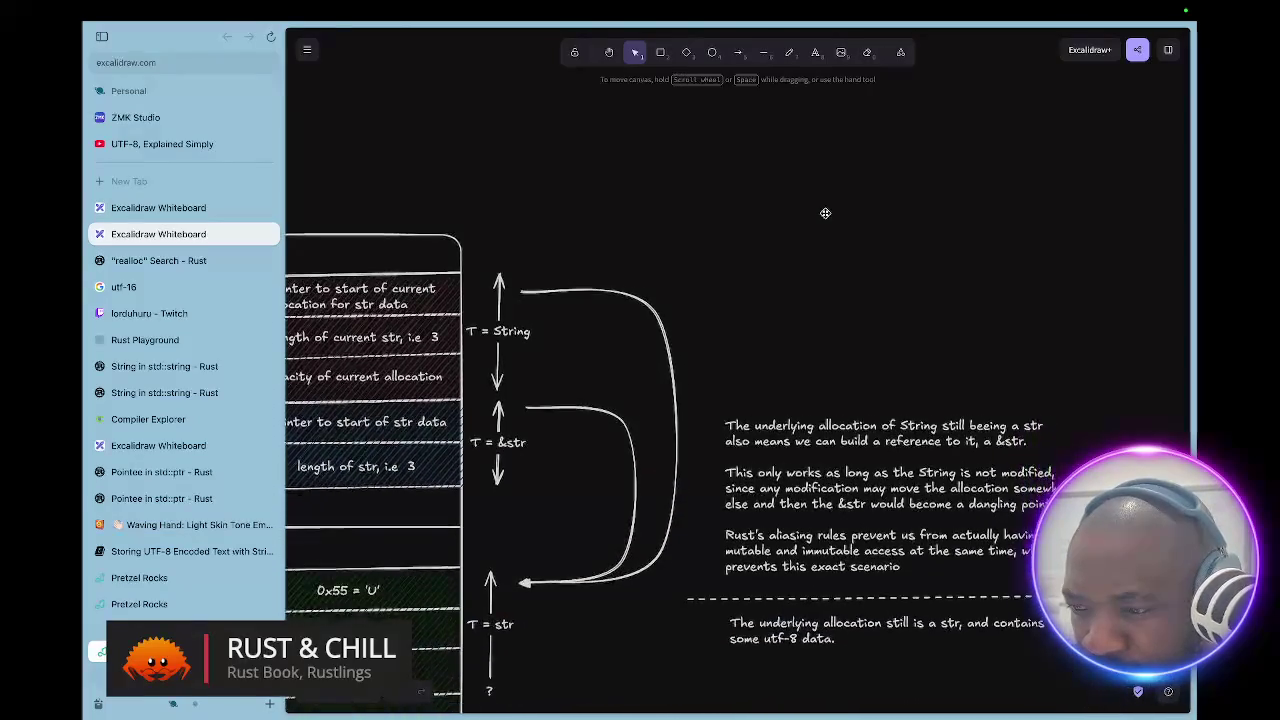
scroll(825, 213, down, 3)
scroll(825, 213, right, 2)
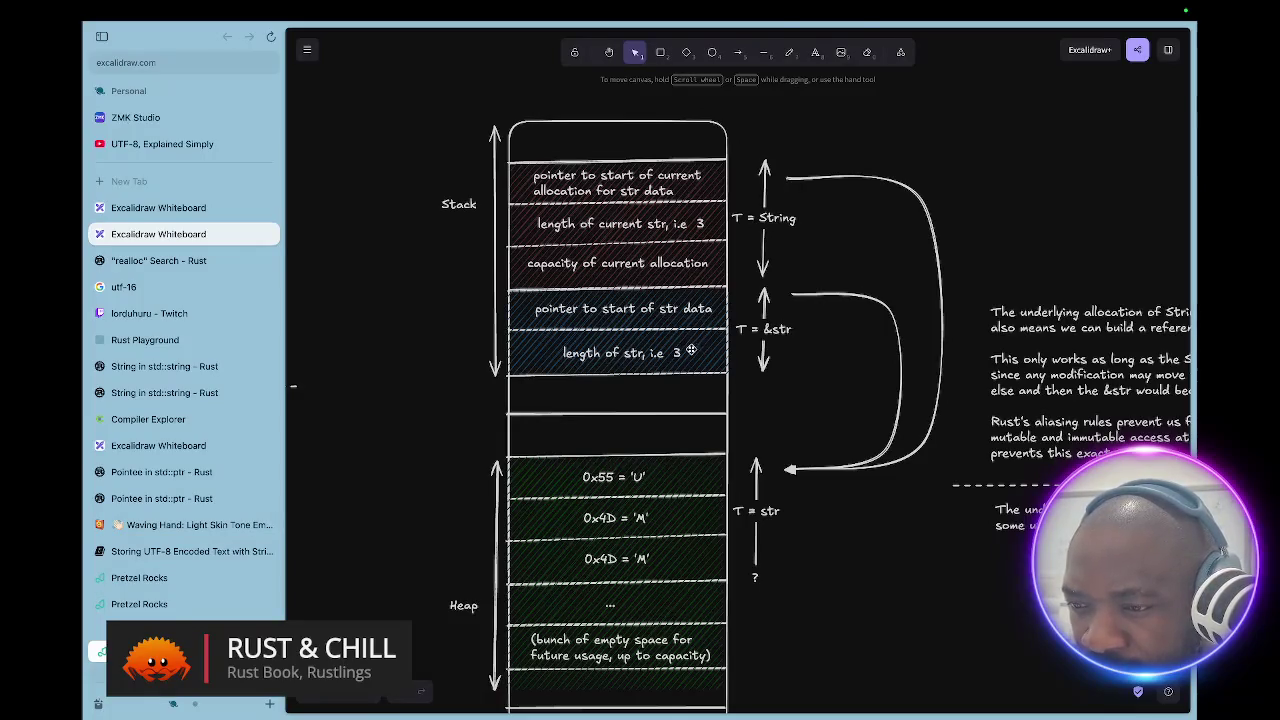
scroll(676, 362, down, 3)
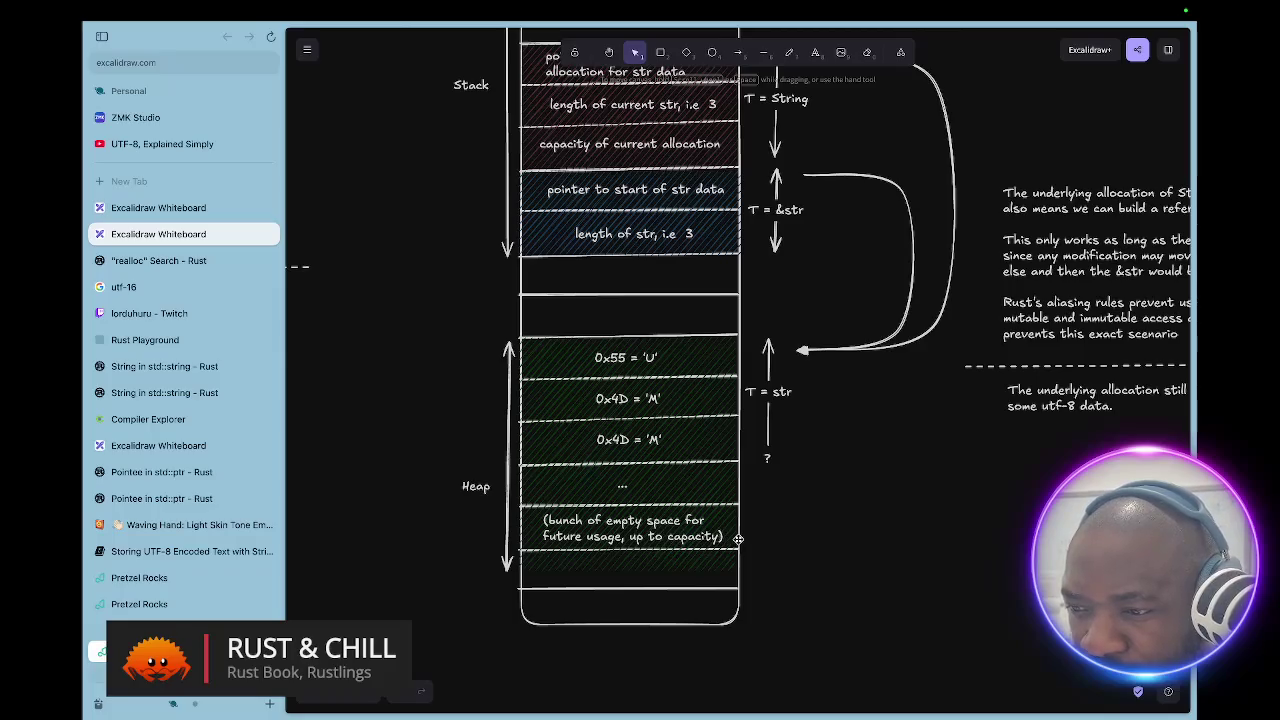
scroll(738, 539, right, 5)
scroll(738, 539, up, 2)
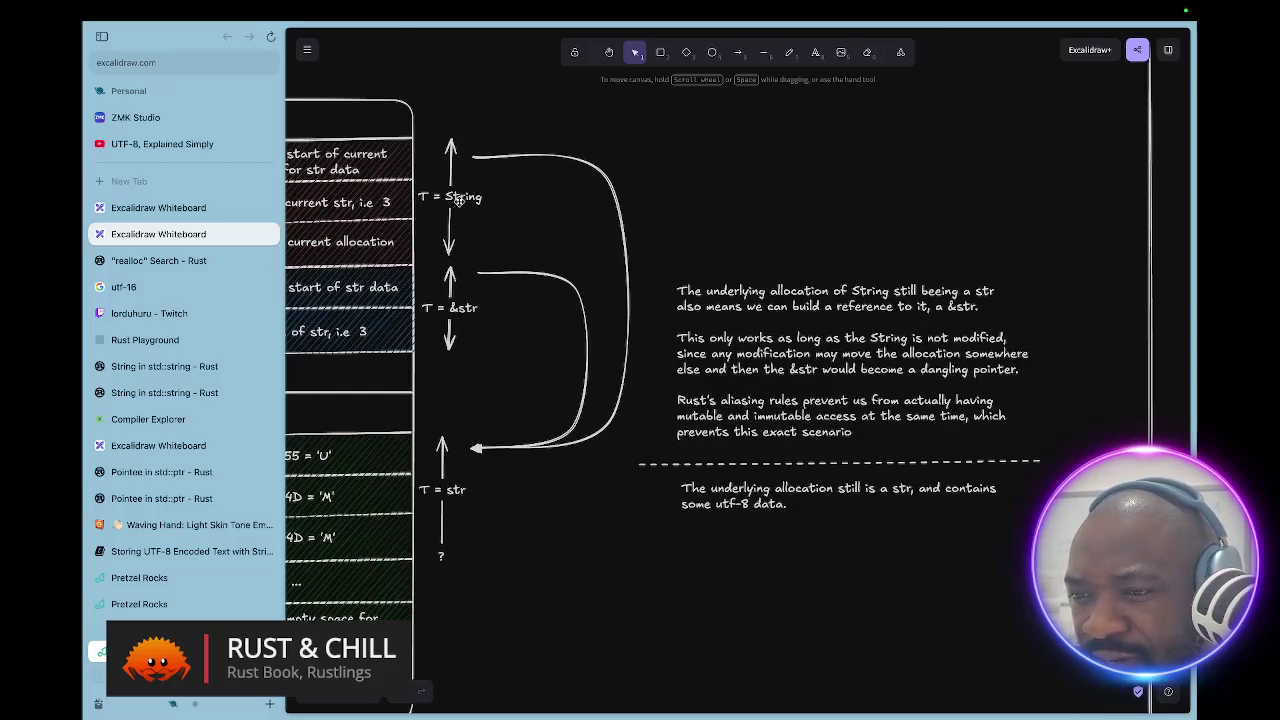
scroll(457, 201, left, 3)
scroll(457, 201, up, 3)
scroll(457, 201, left, 7)
scroll(457, 202, down, 1)
scroll(457, 202, right, 5)
scroll(457, 202, down, 2)
scroll(457, 202, left, 6)
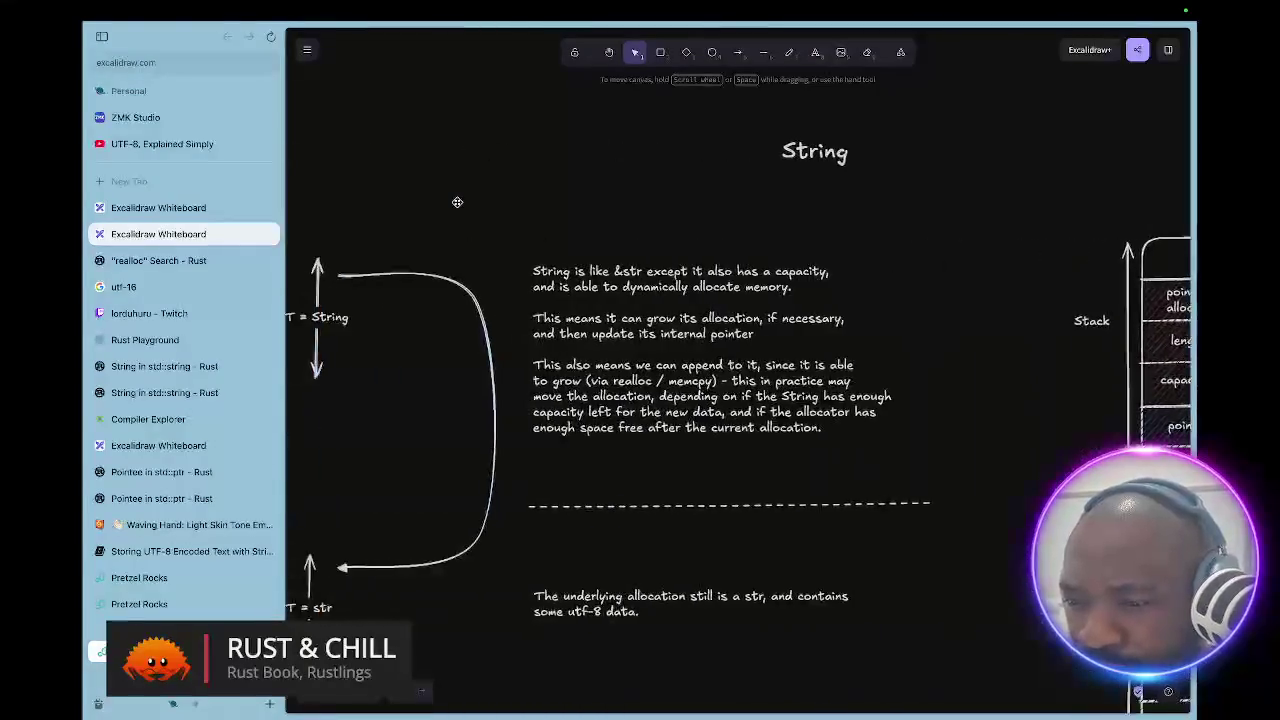
scroll(457, 202, right, 6)
scroll(457, 202, down, 2)
scroll(457, 202, right, 8)
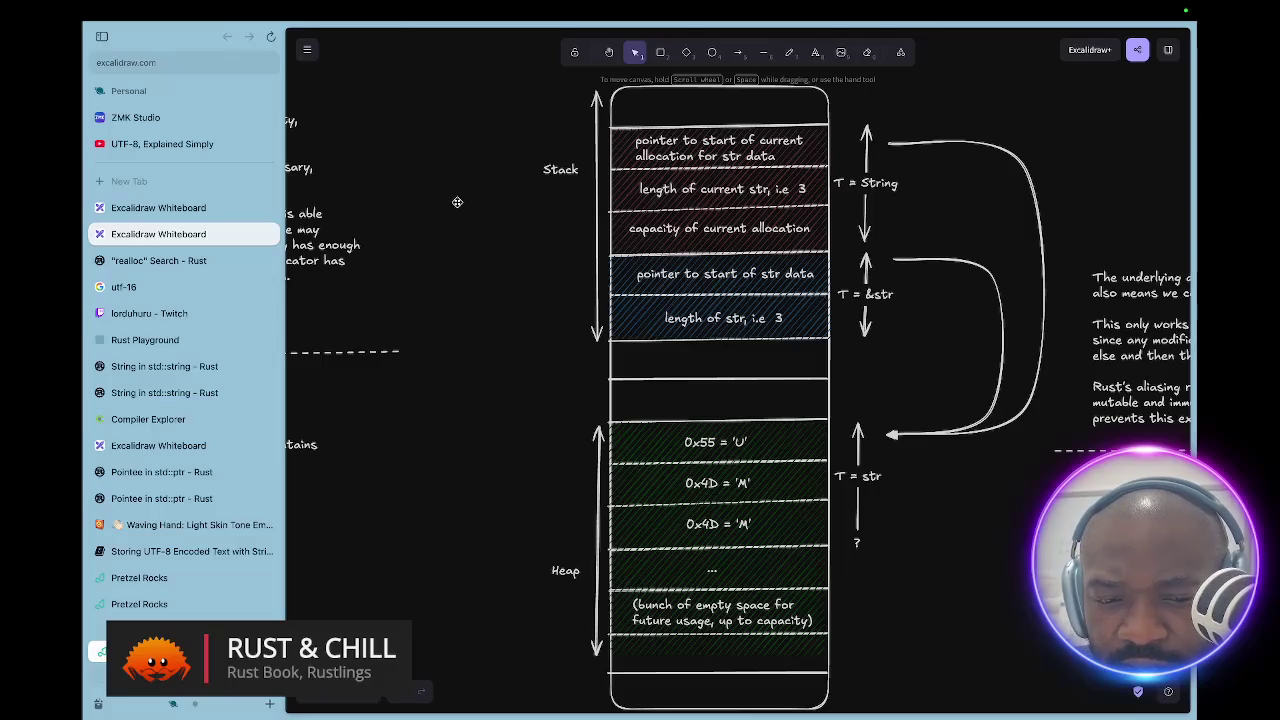
scroll(457, 202, down, 1)
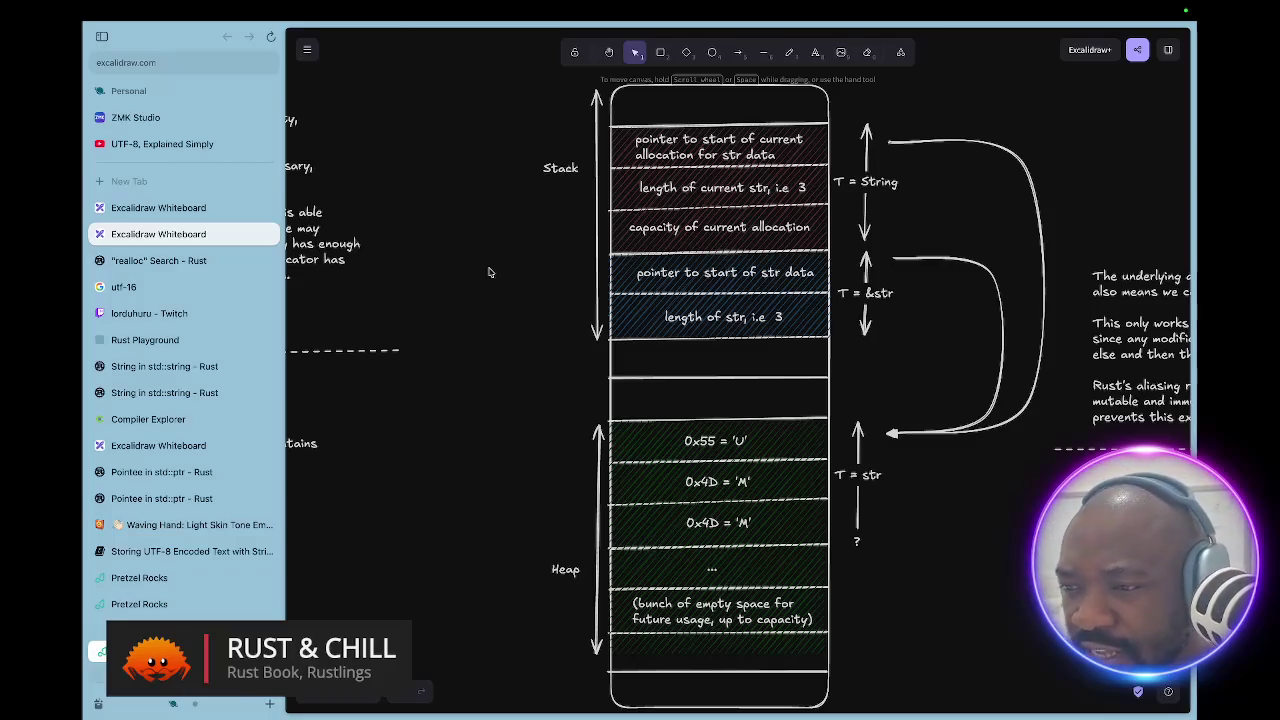
- Scroll through the dangling-&str notes over to the Arc<str> 'Other pointers to str' diagram
scroll(489, 271, up, 2)
scroll(489, 271, right, 1)
scroll(489, 271, up, 1)
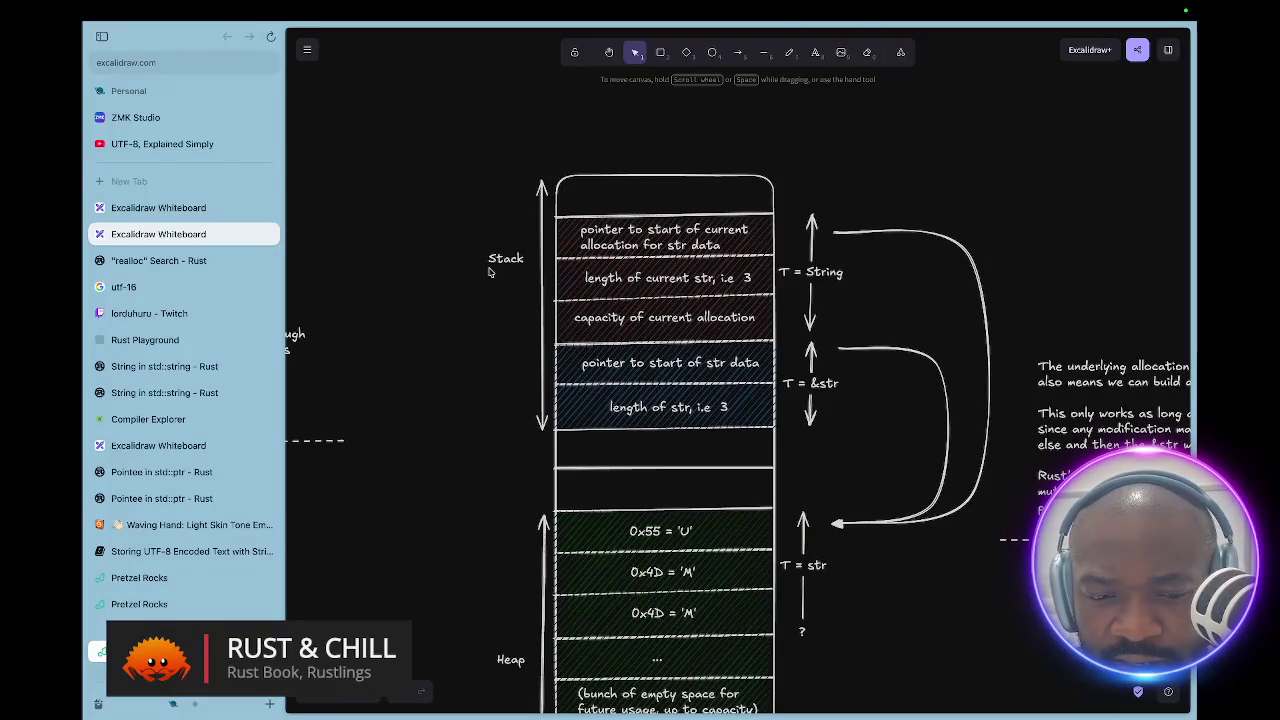
scroll(489, 271, up, 3)
scroll(489, 271, left, 8)
scroll(489, 271, down, 5)
scroll(489, 271, right, 9)
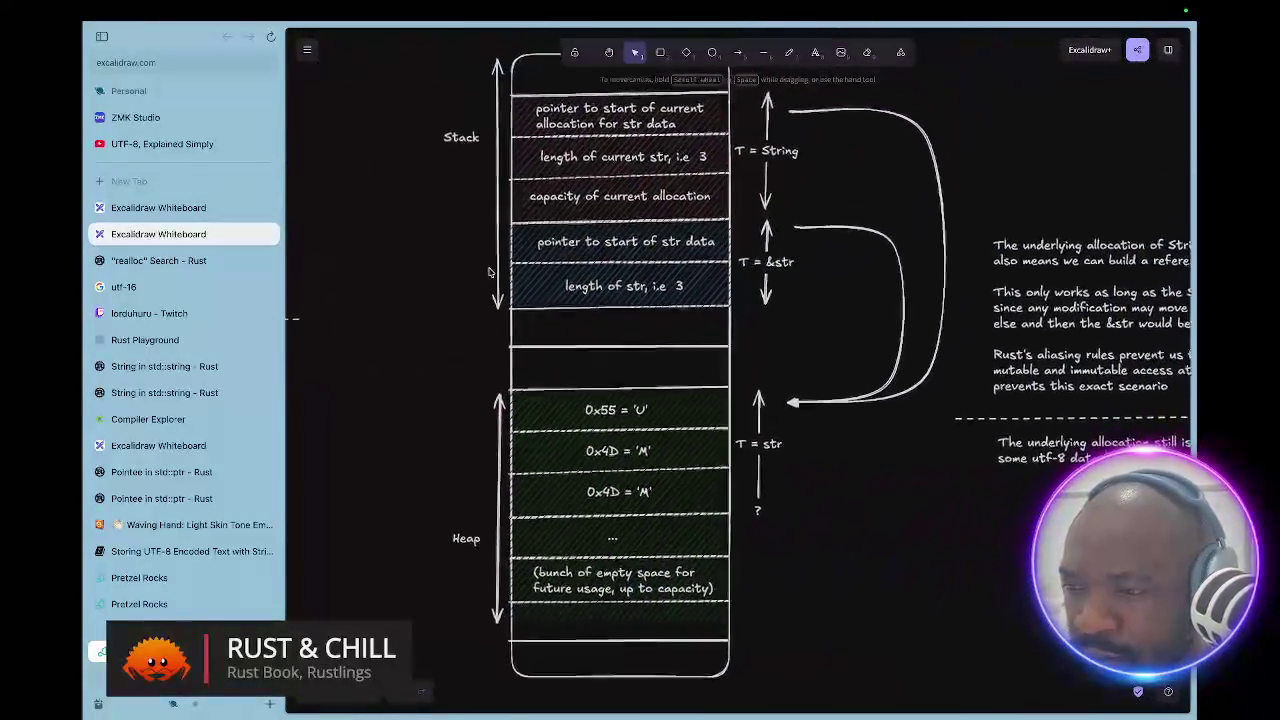
scroll(489, 271, up, 1)
scroll(489, 271, right, 1)
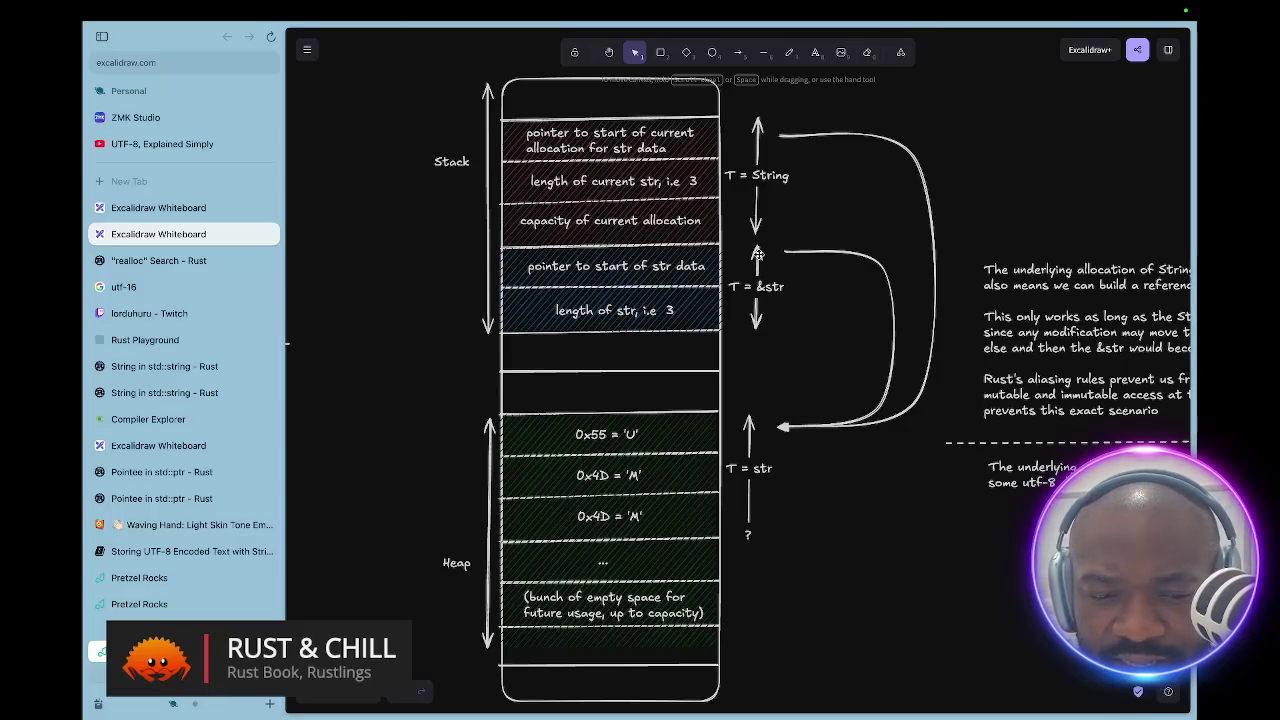
scroll(757, 254, up, 1)
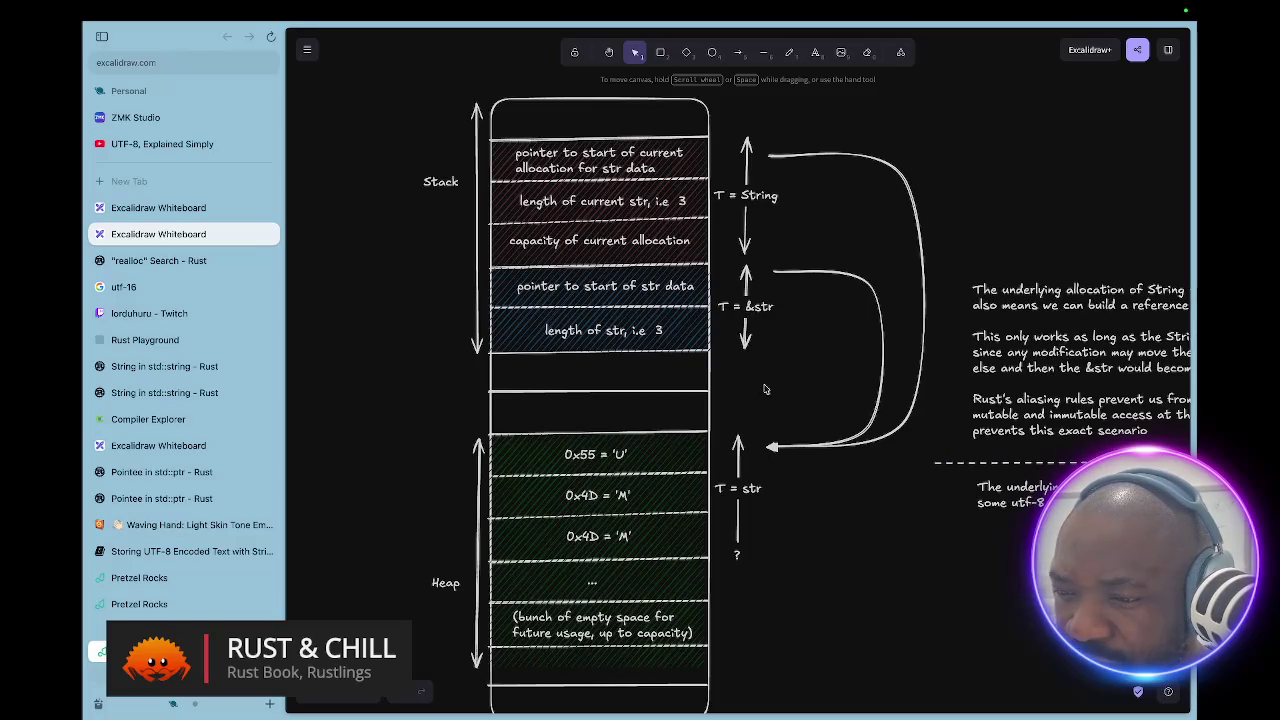
scroll(765, 389, right, 3)
scroll(765, 389, right, 10)
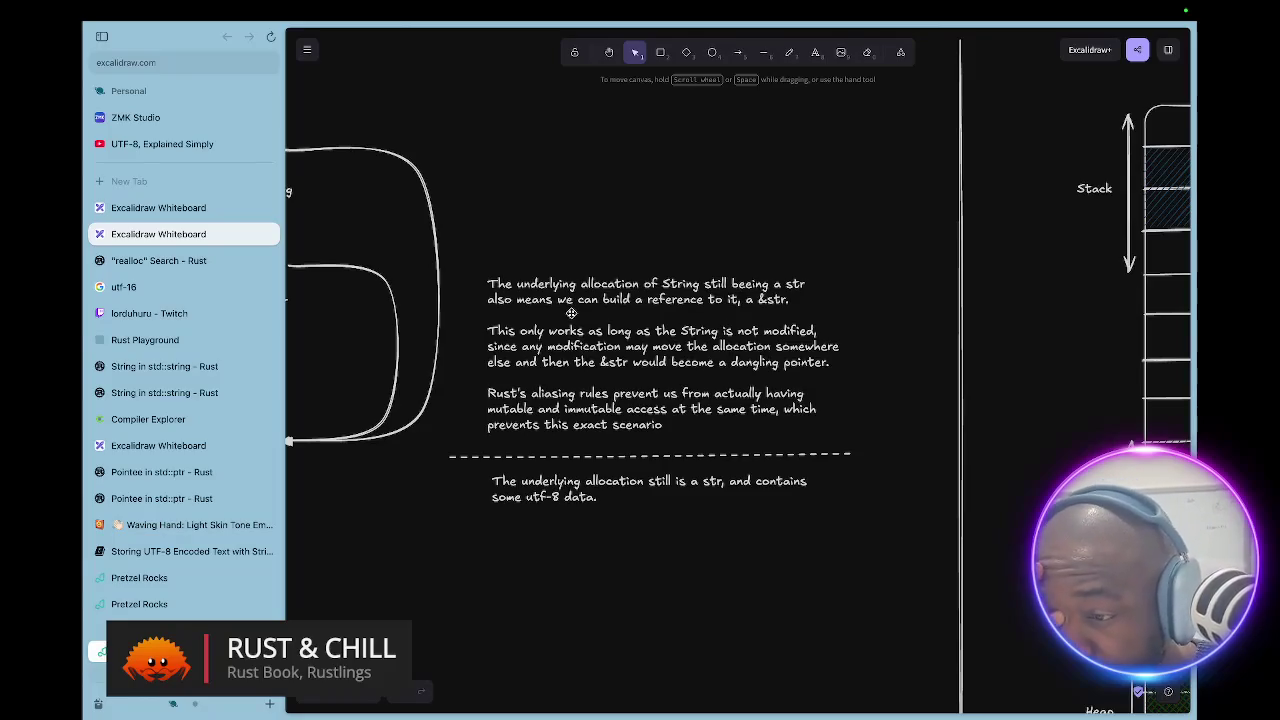
scroll(571, 313, up, 3)
scroll(571, 313, up, 1)
scroll(571, 313, up, 1)
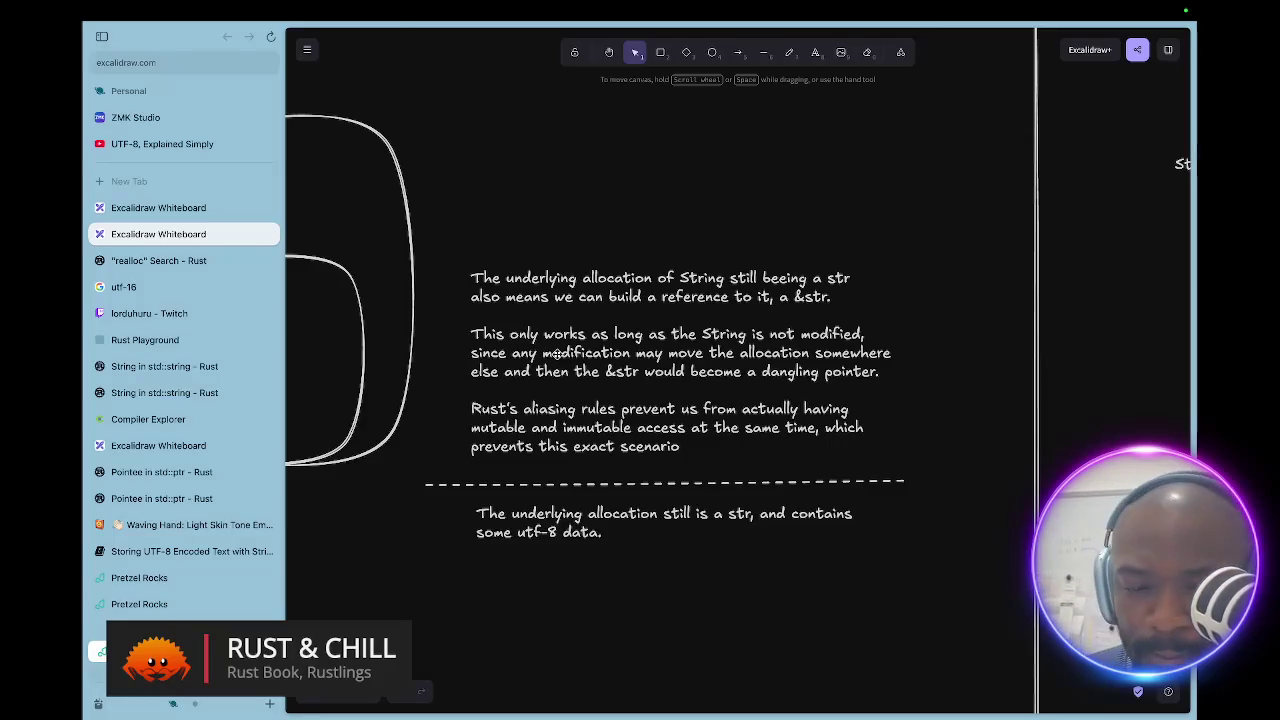
scroll(674, 370, right, 10)
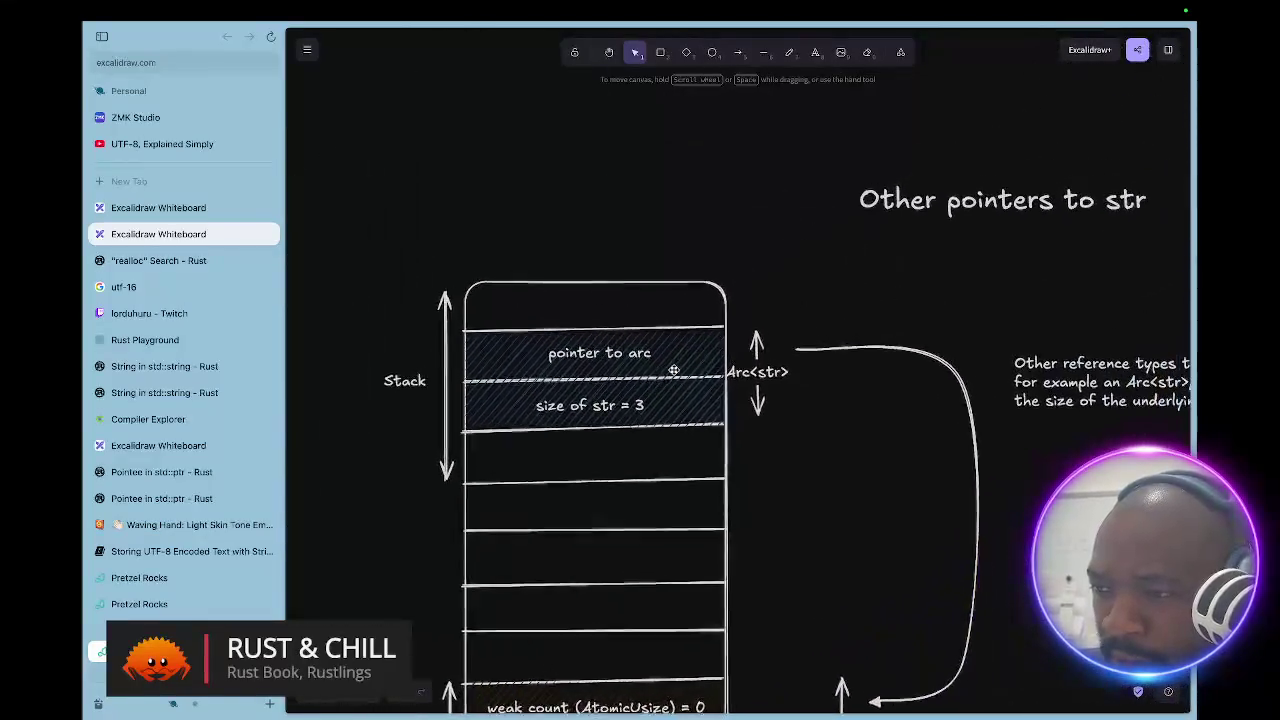
scroll(674, 370, left, 3)
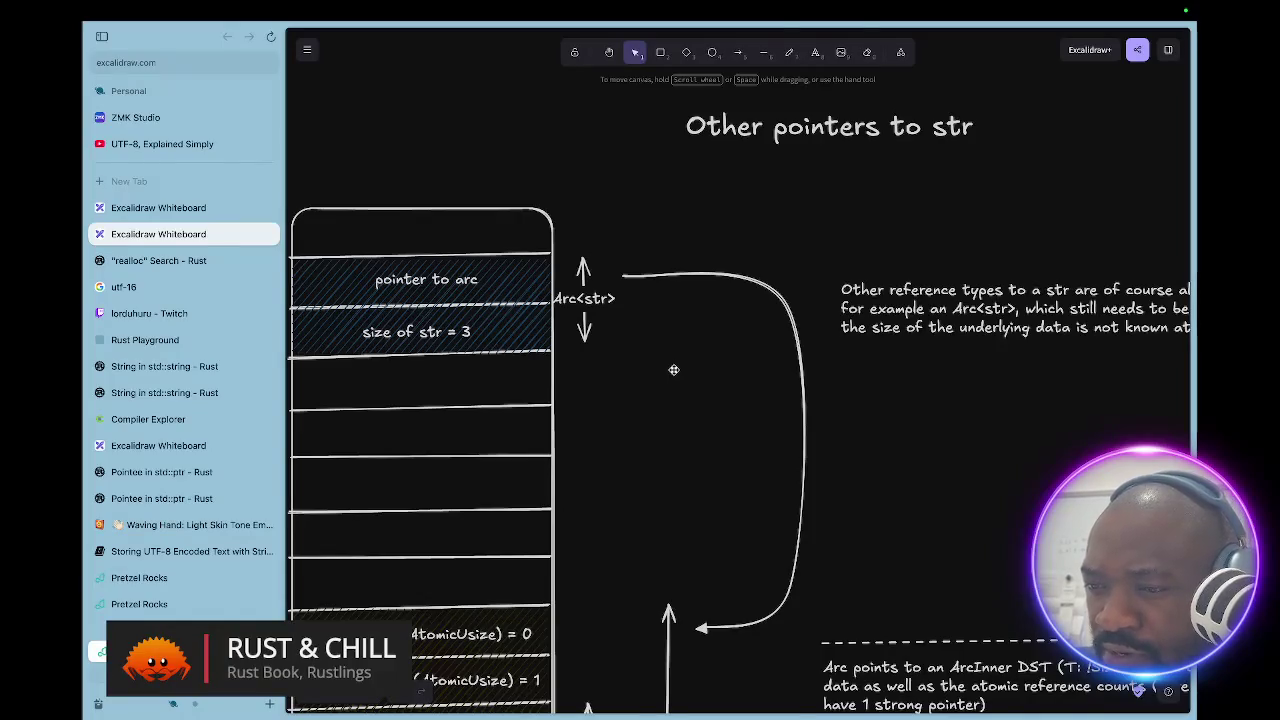
scroll(674, 370, left, 3)
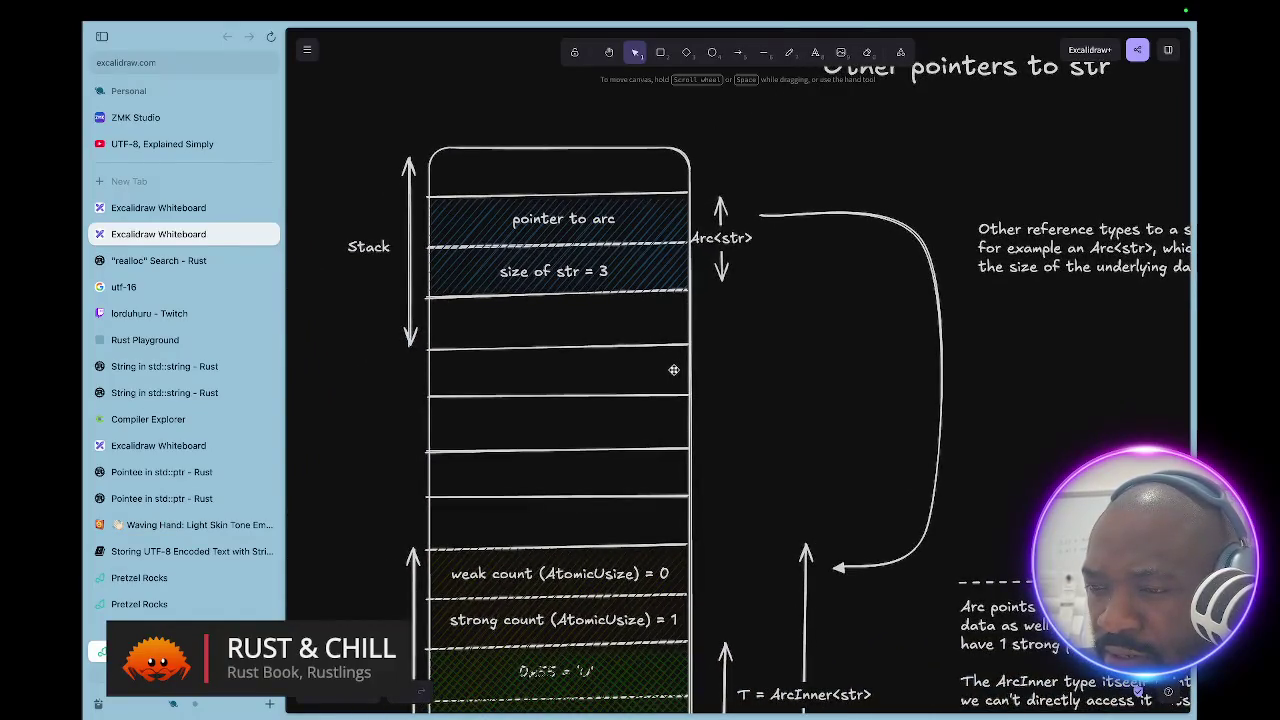
scroll(674, 370, down, 1)
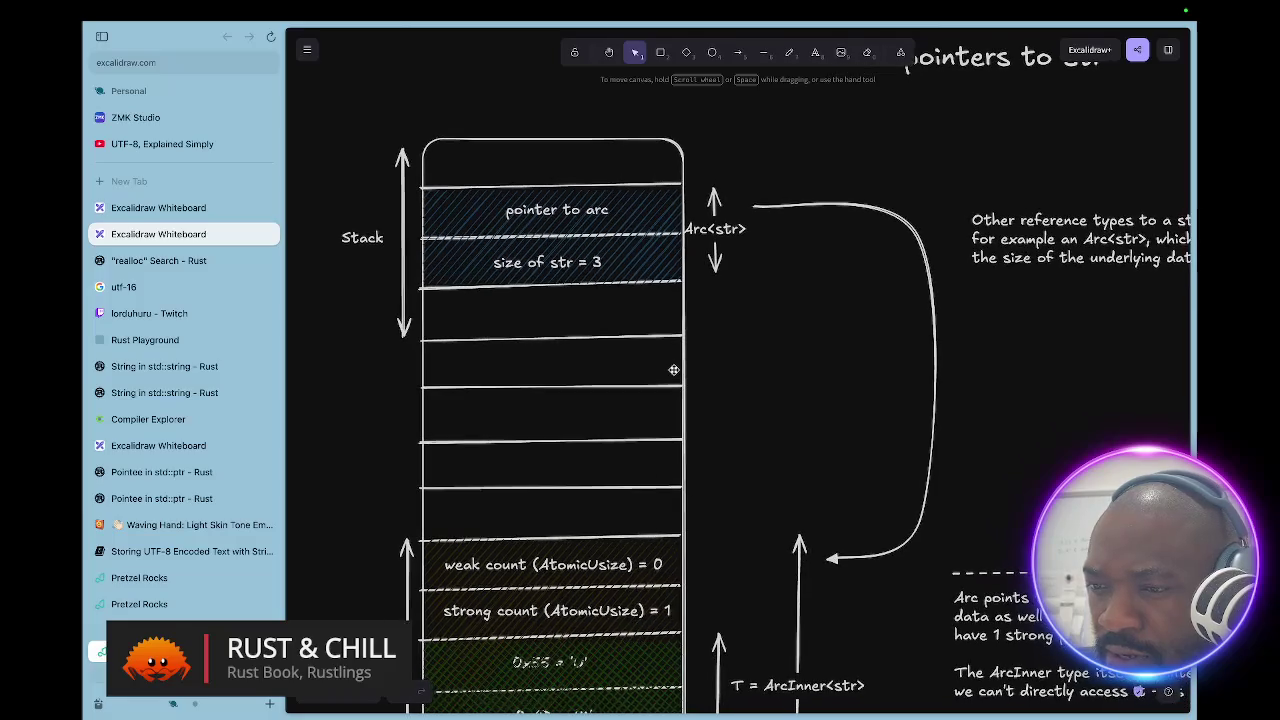
scroll(674, 370, down, 5)
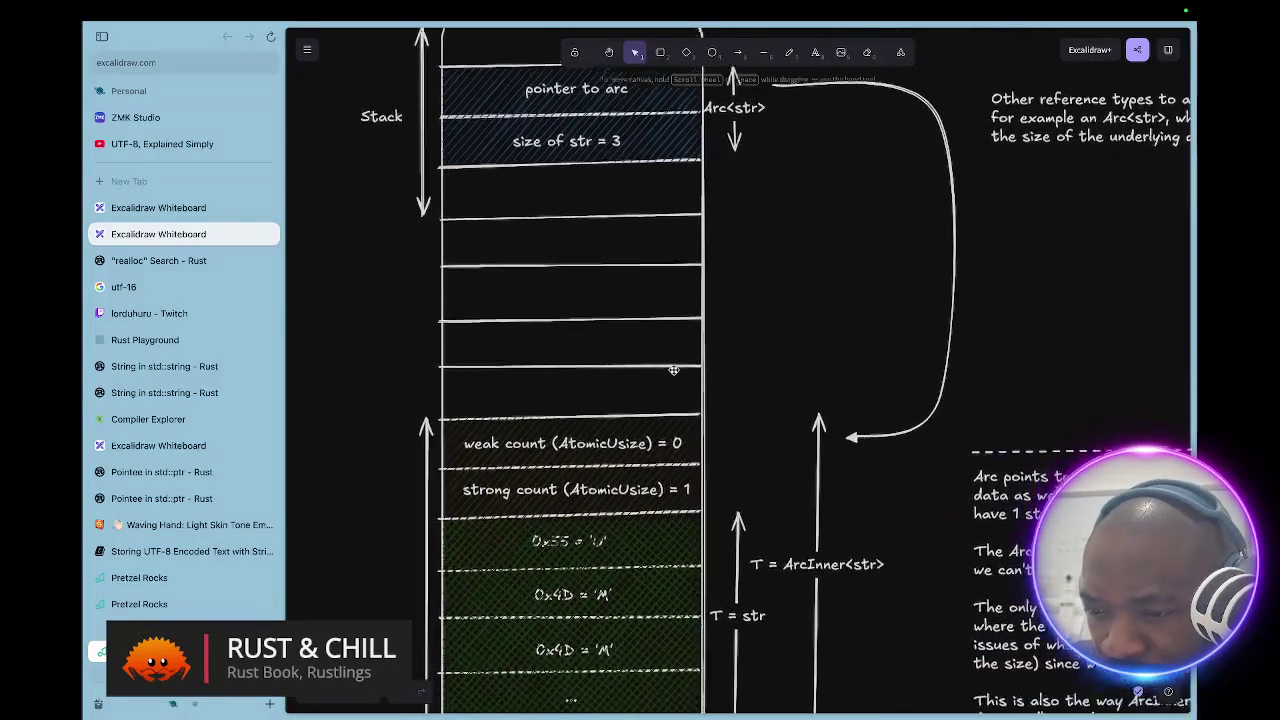
scroll(674, 370, down, 1)
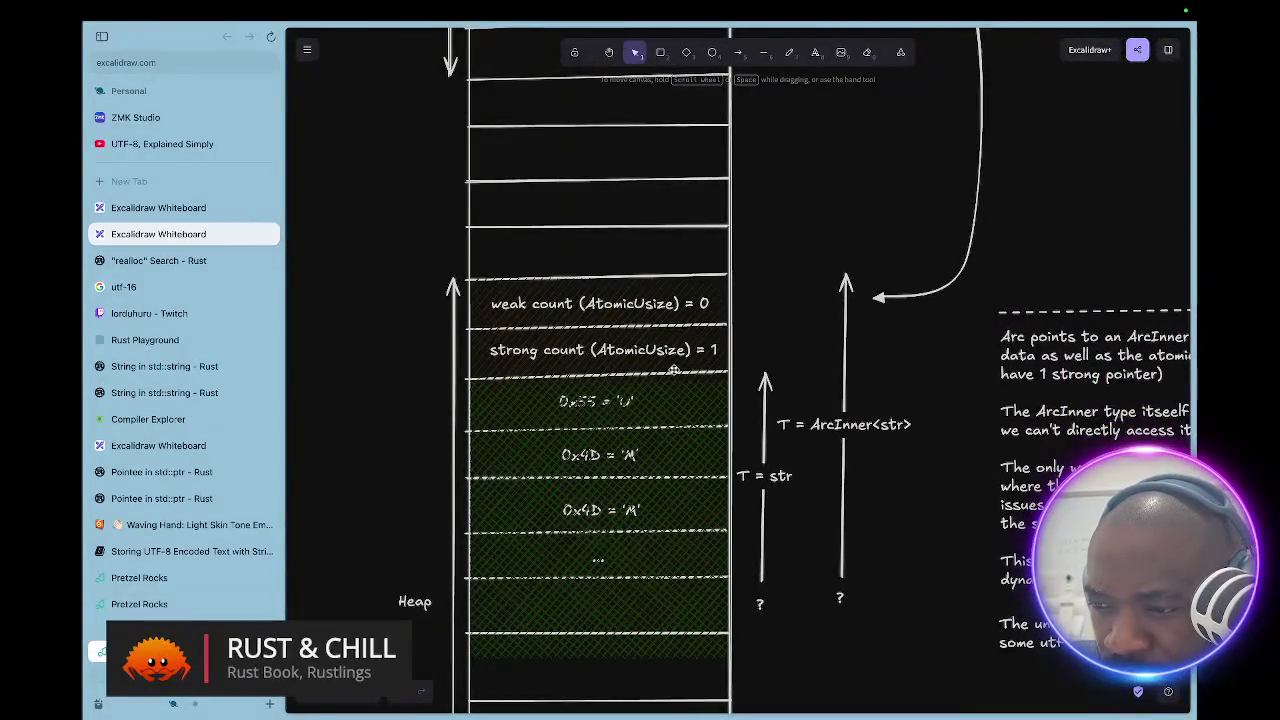
scroll(674, 370, right, 4)
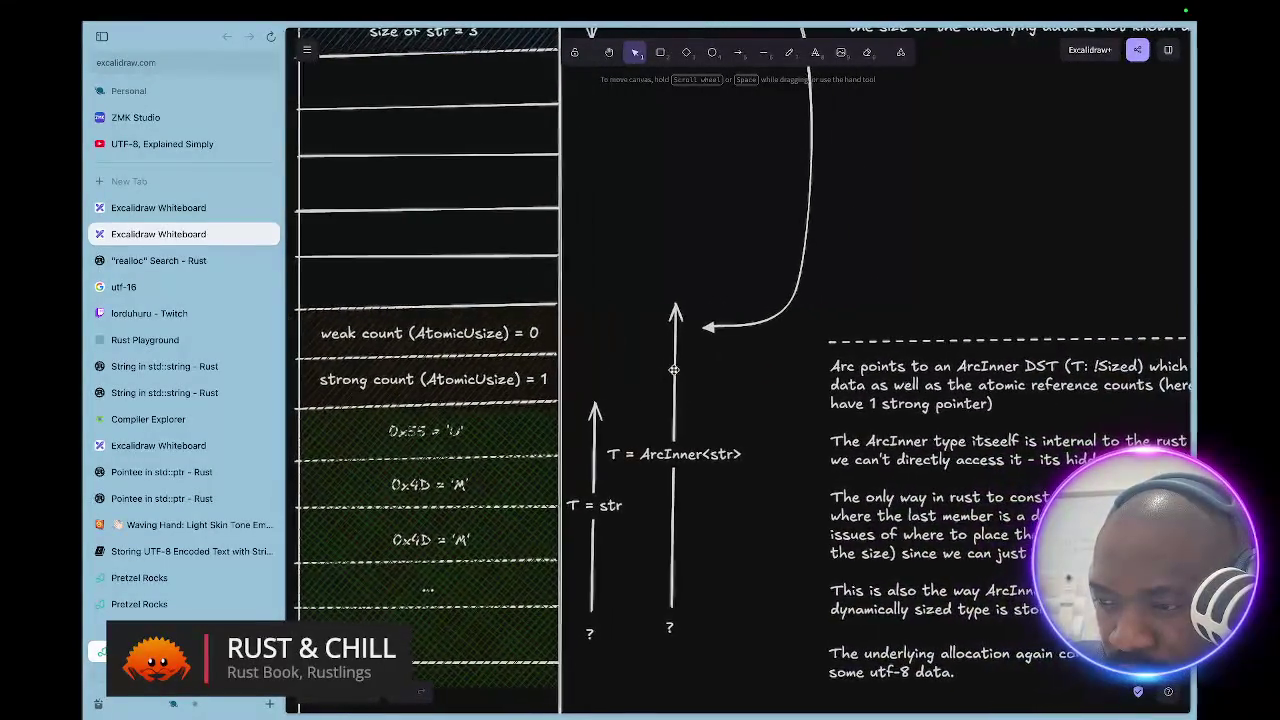
scroll(674, 370, right, 7)
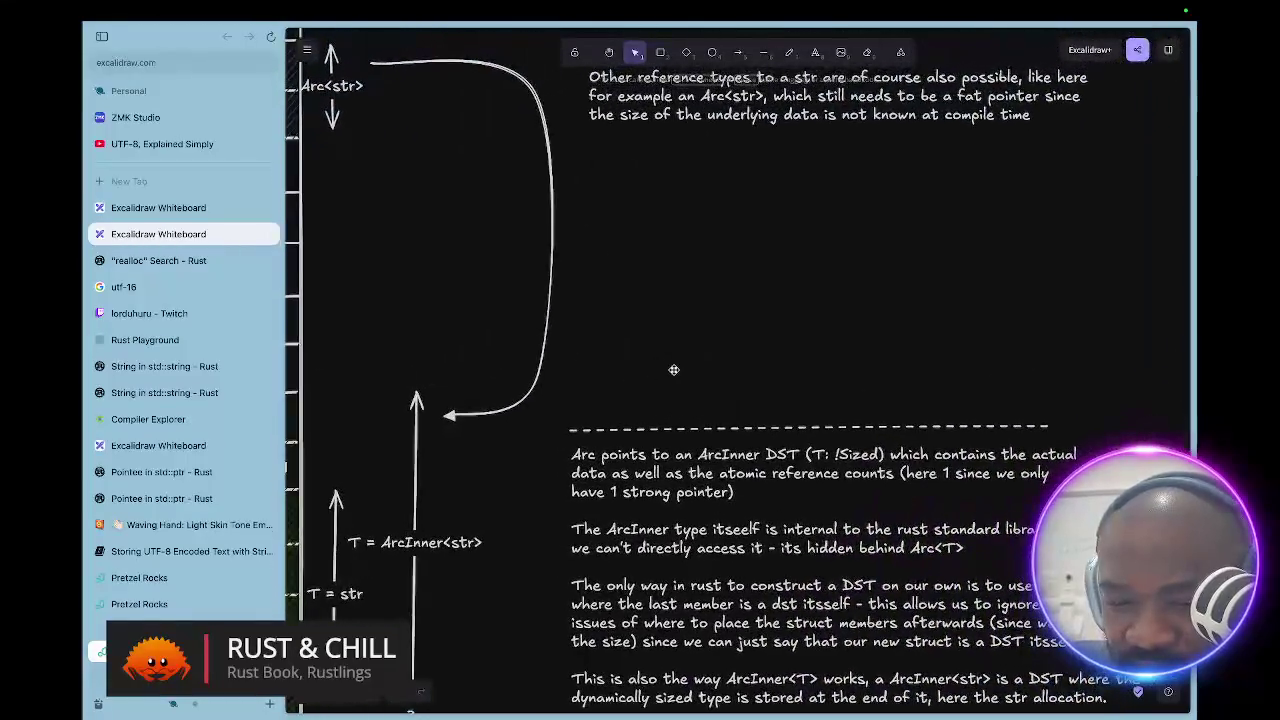
scroll(674, 370, right, 3)
scroll(674, 370, up, 5)
scroll(674, 370, left, 9)
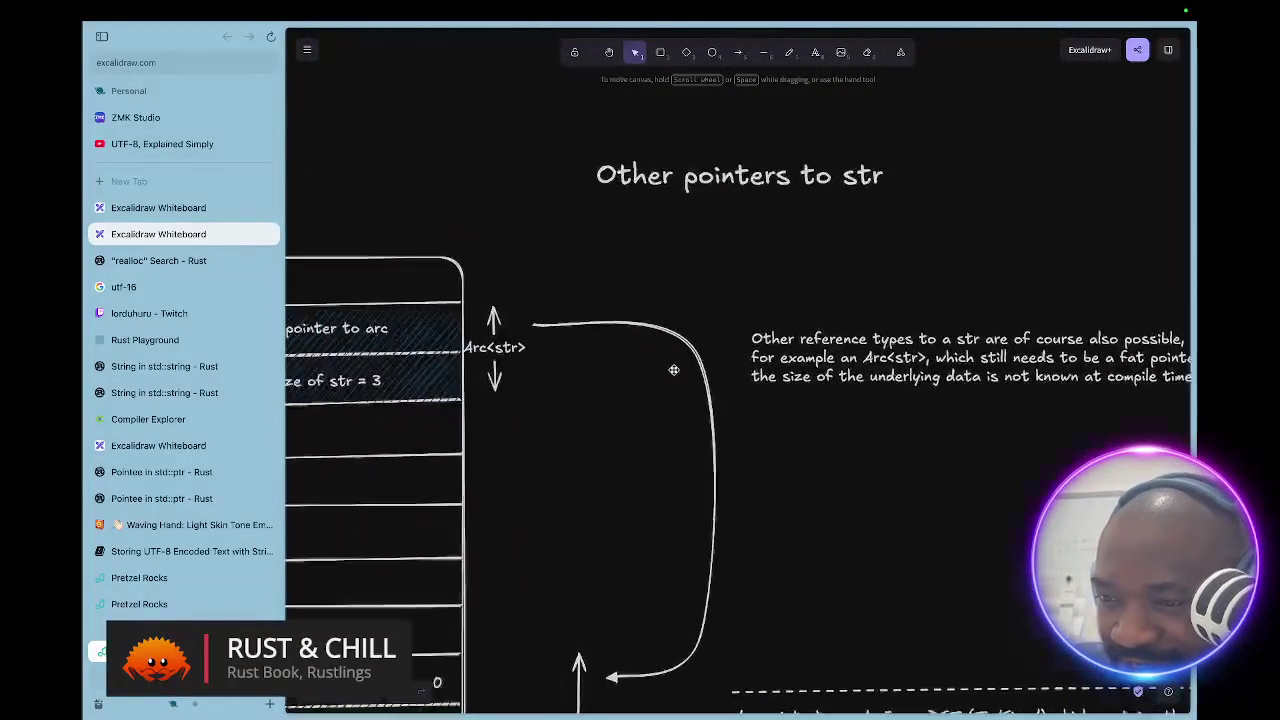
scroll(674, 370, left, 2)
scroll(674, 370, down, 2)
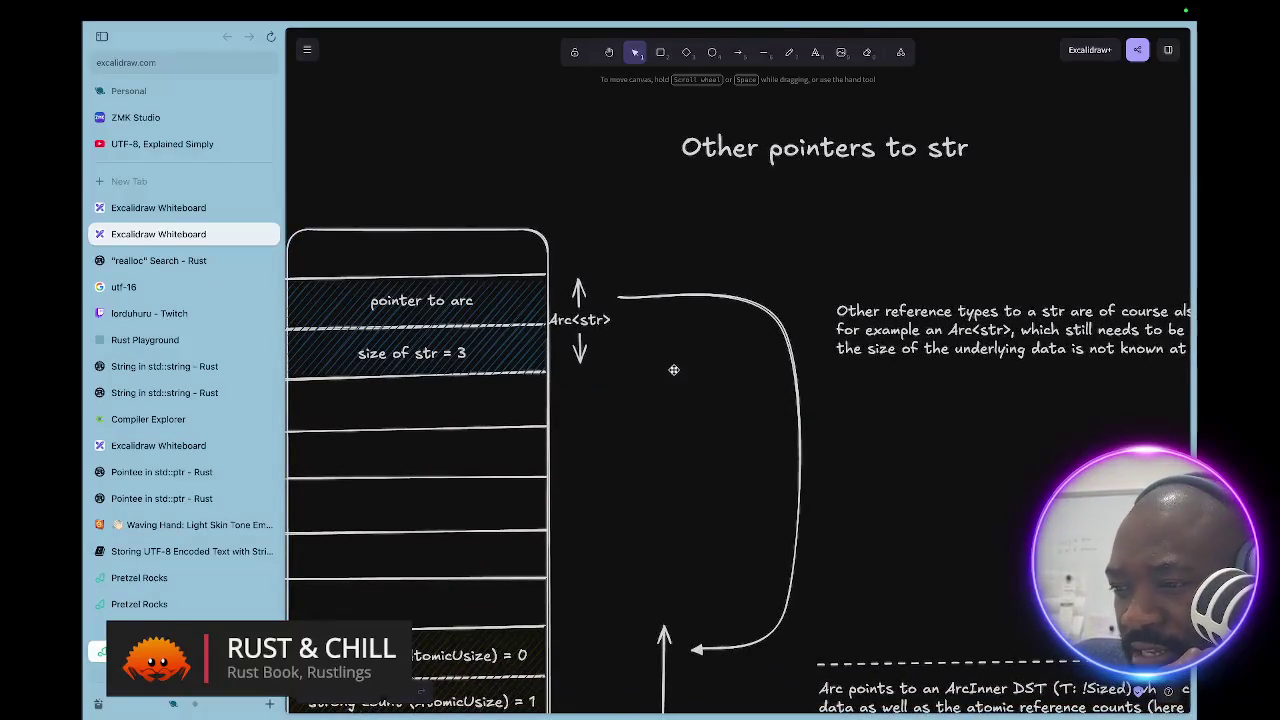
scroll(674, 370, left, 4)
scroll(674, 370, down, 2)
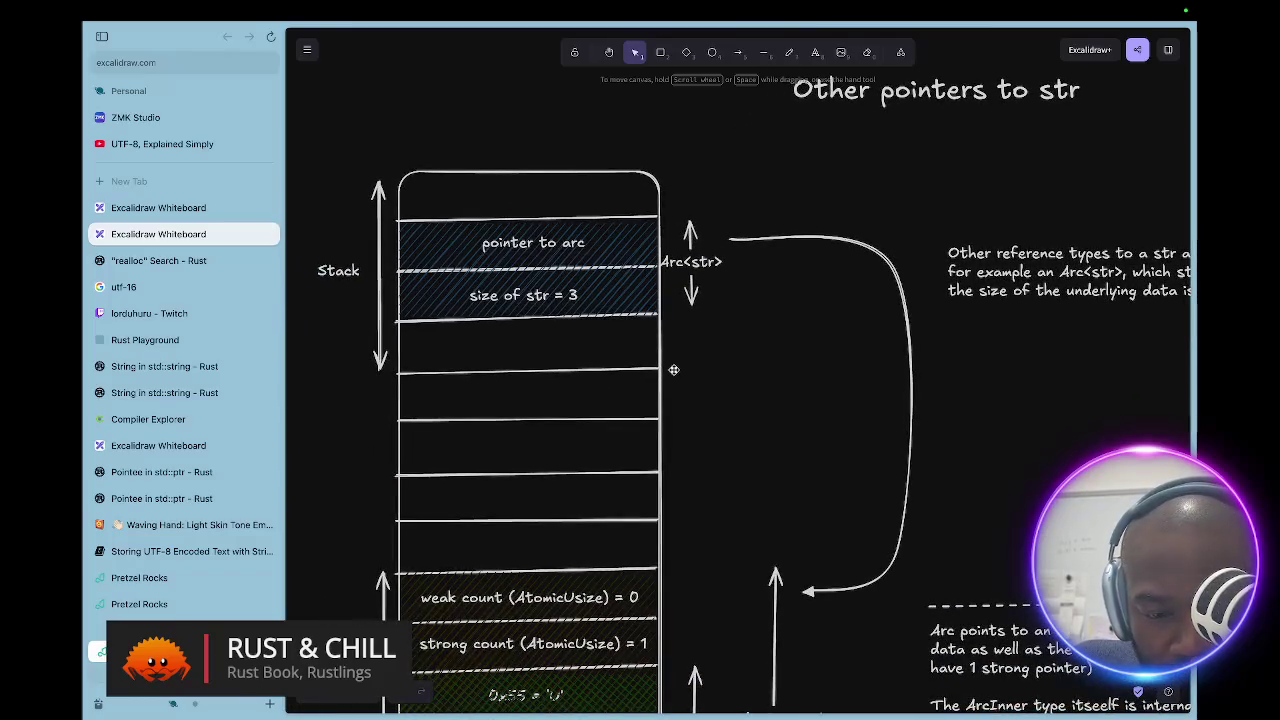
scroll(674, 370, right, 13)
scroll(674, 370, down, 4)
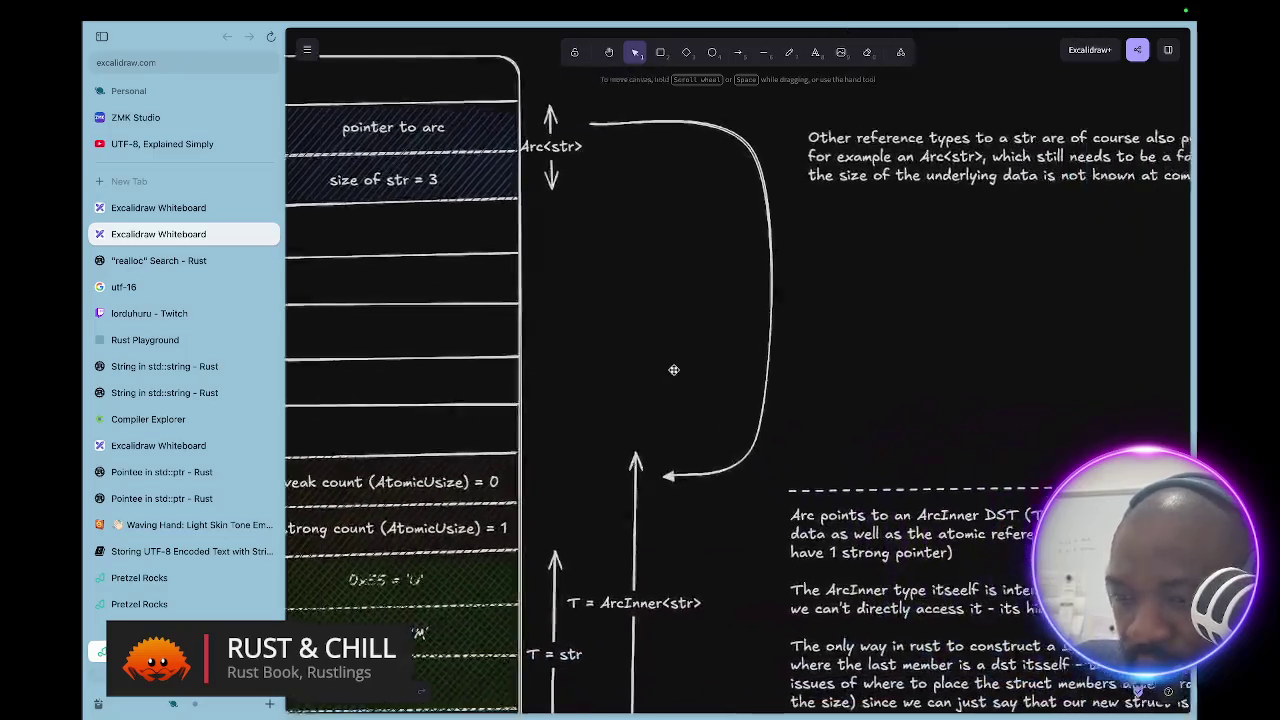
scroll(674, 370, right, 9)
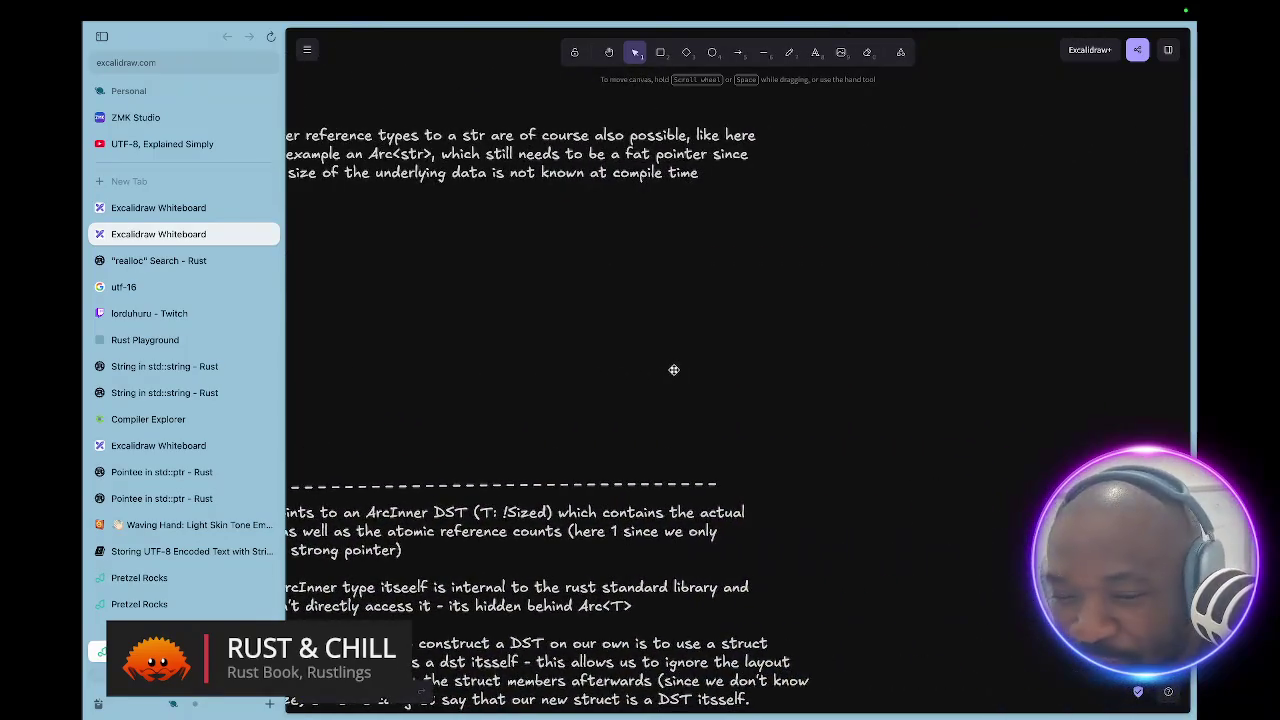
scroll(674, 370, down, 5)
scroll(674, 370, left, 10)
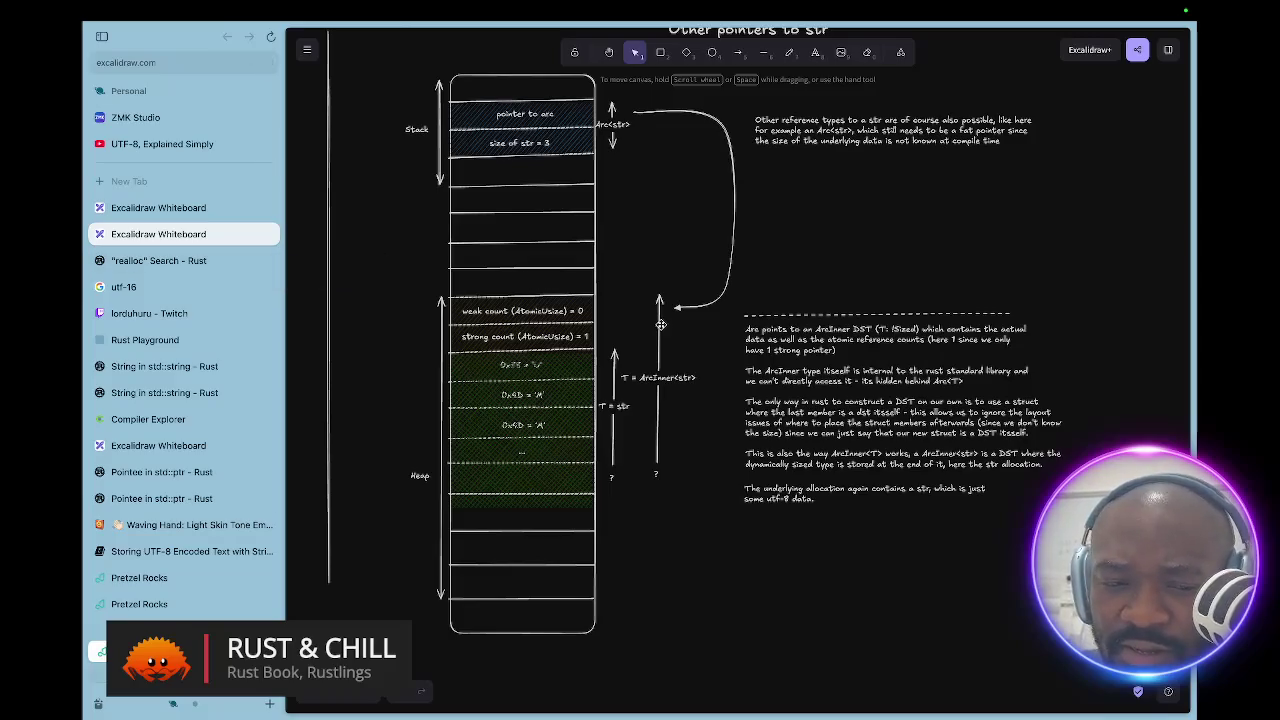
scroll(661, 325, right, 10)
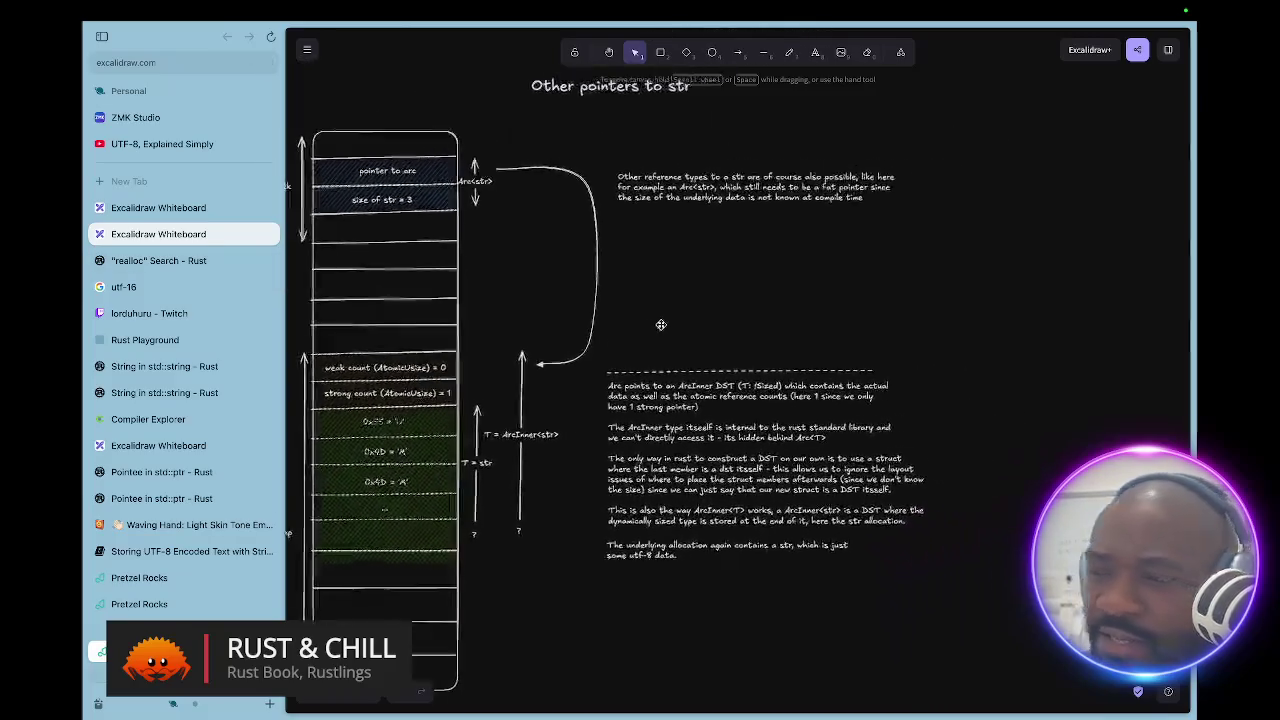
scroll(661, 325, down, 3)
scroll(661, 325, left, 1)
scroll(660, 324, left, 2)
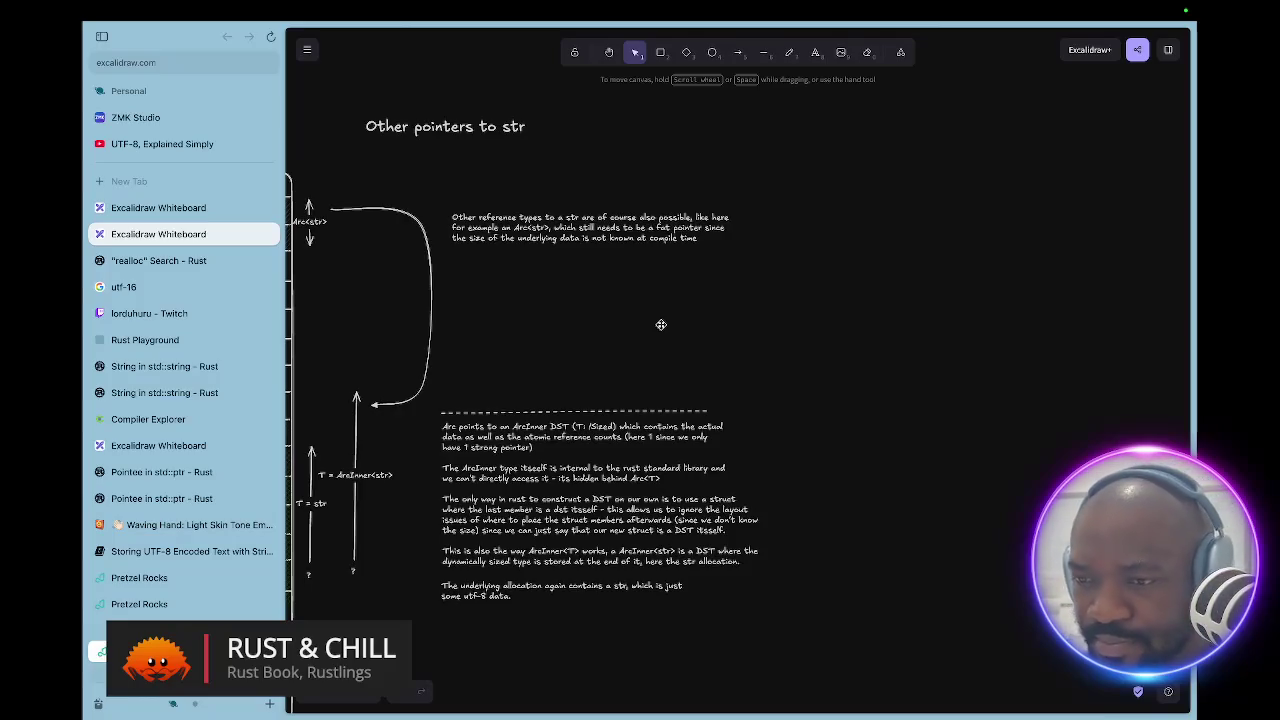
scroll(729, 363, up, 2)
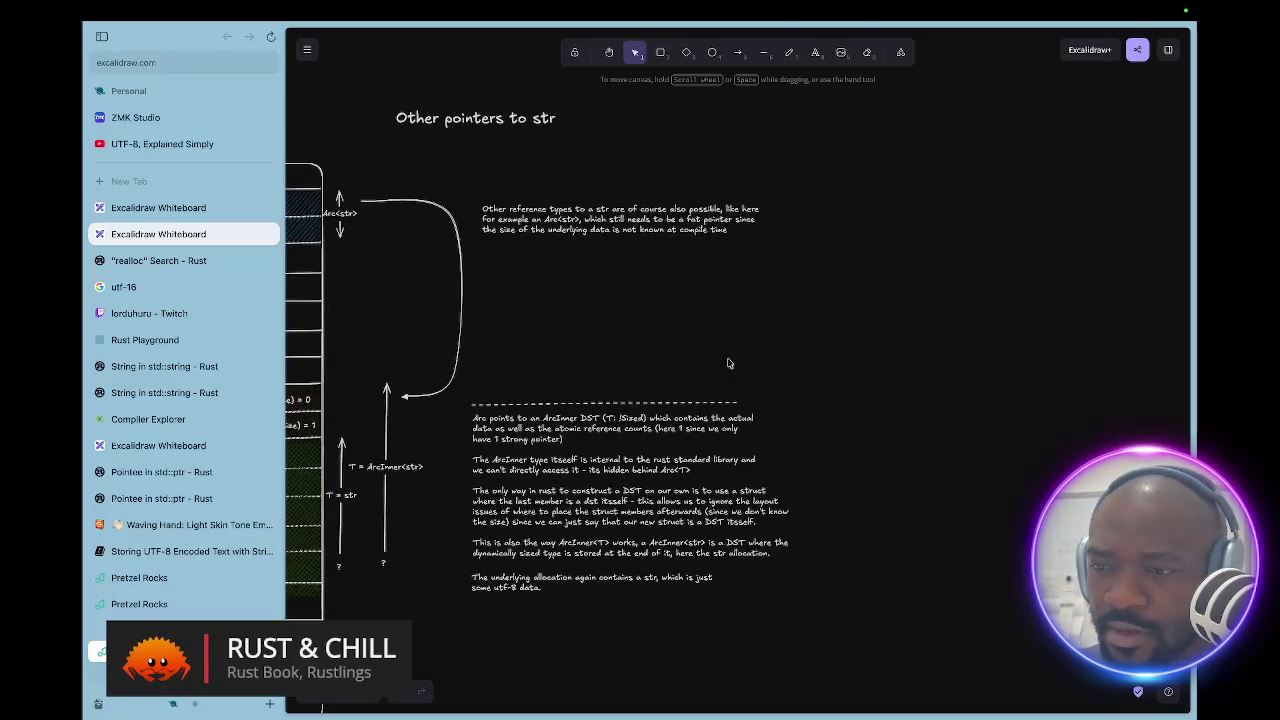
key(ctrl+Right)
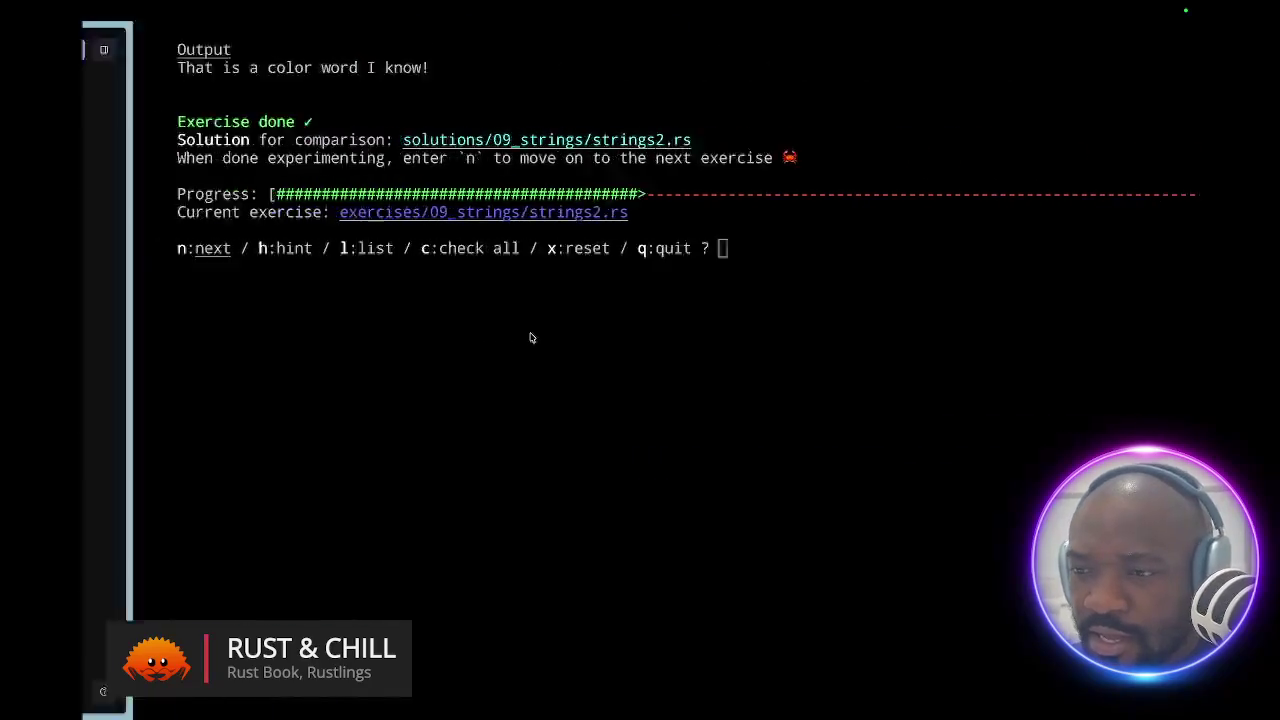
key(ctrl+Left)
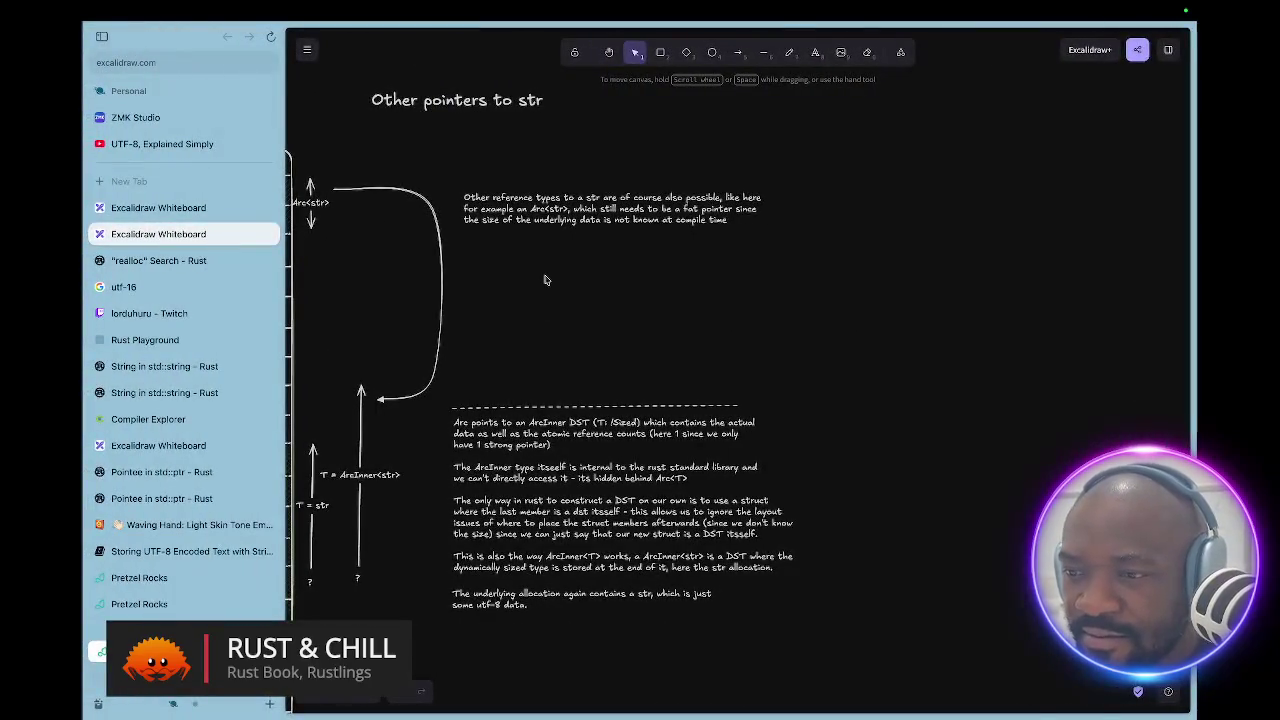
key(ctrl+Up)
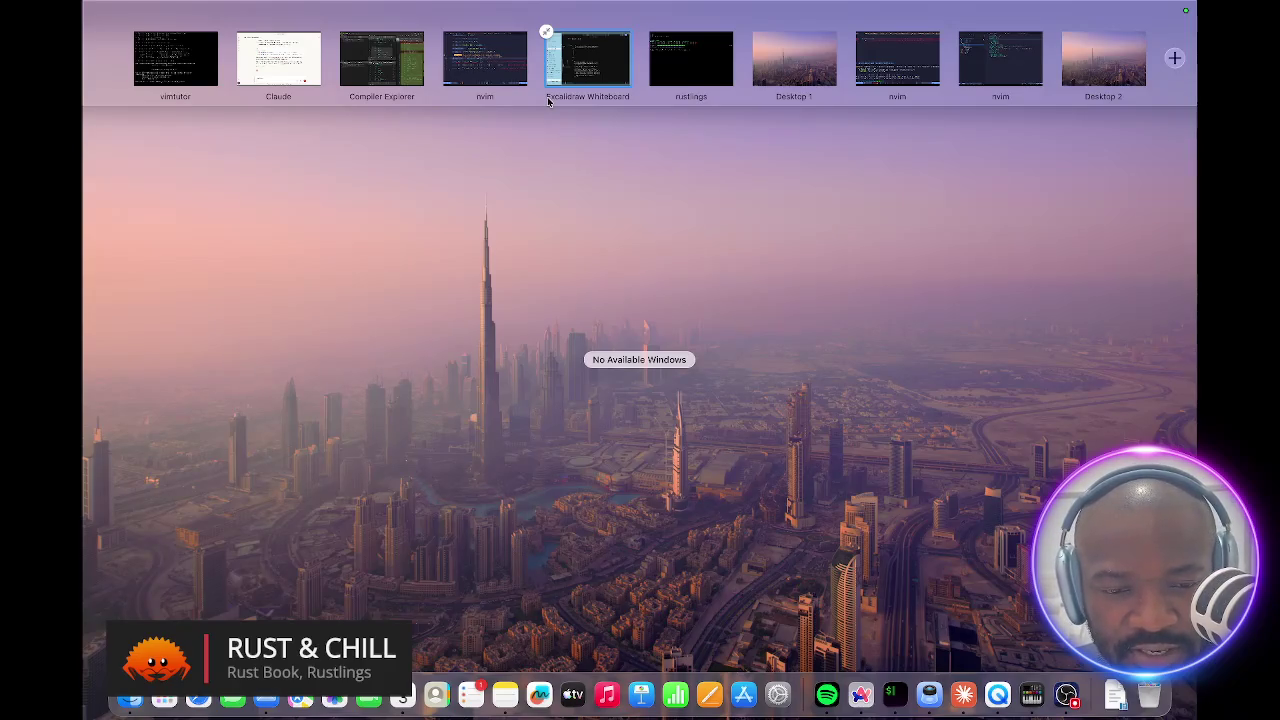
click(548, 100)
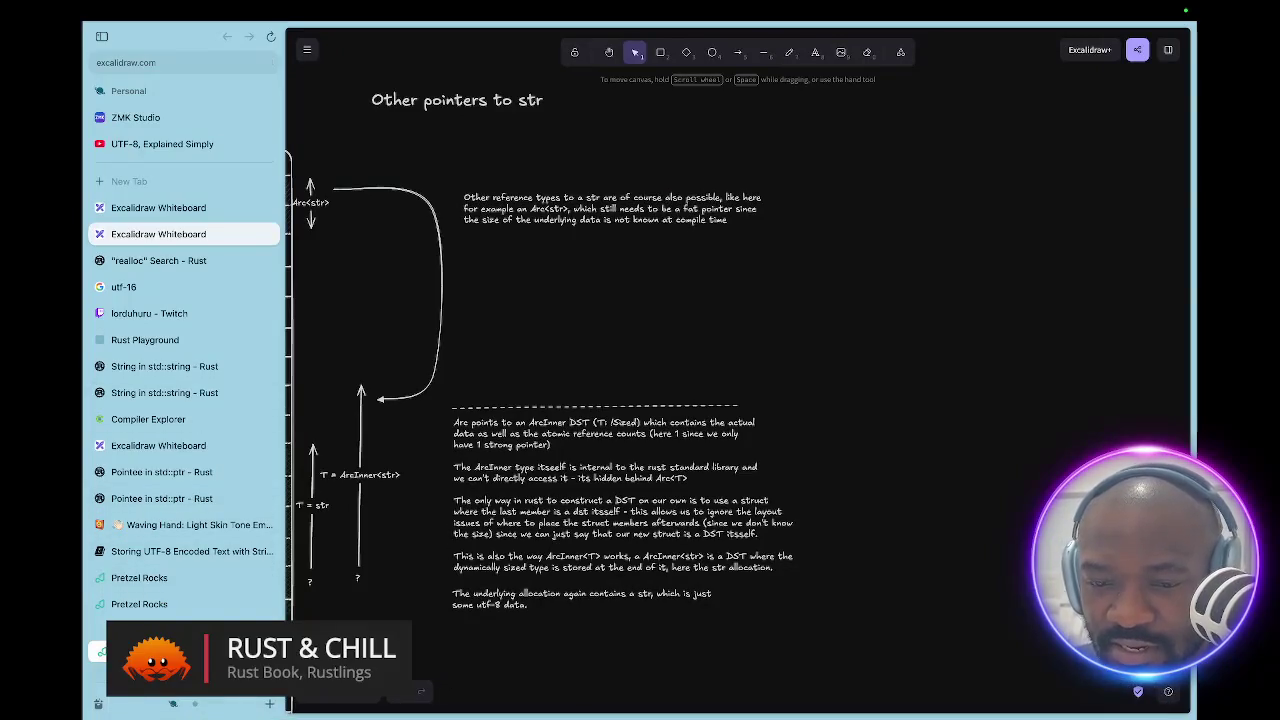
mouse_move(573, 697)
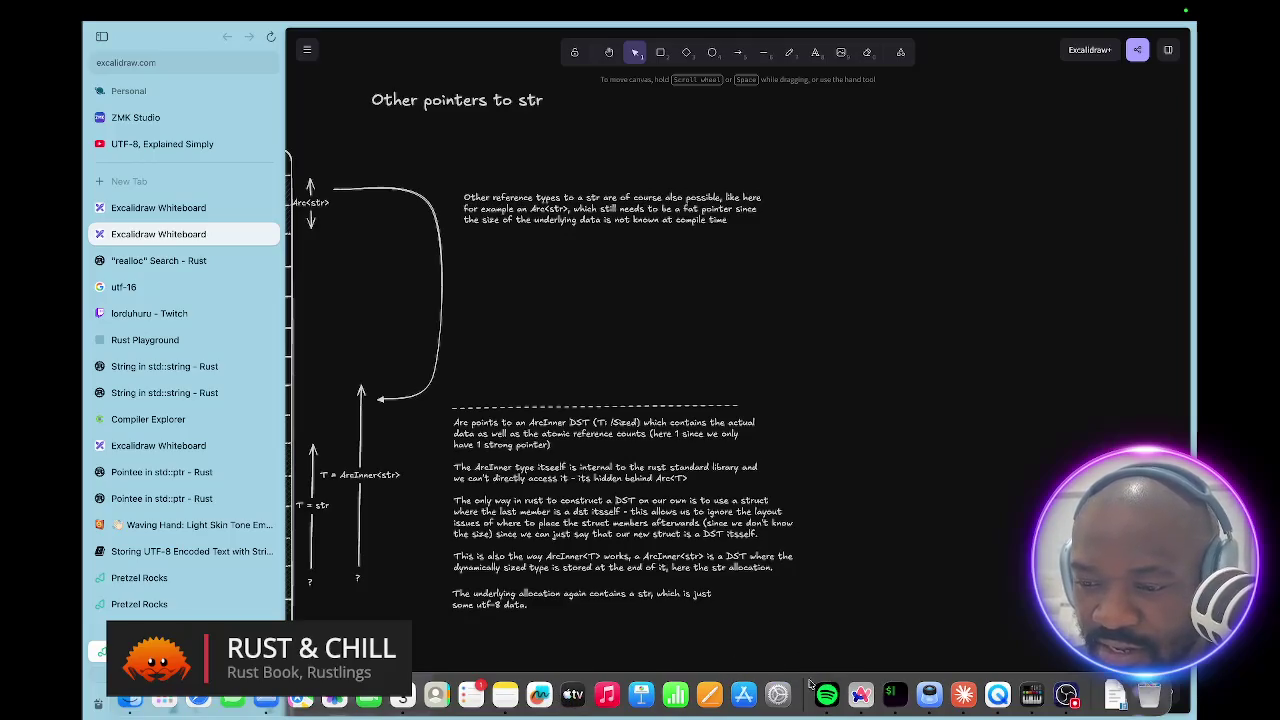
- Send Claude the question 'in rust, Box<dyn> isn't this a smart pointer?'
click(964, 697)
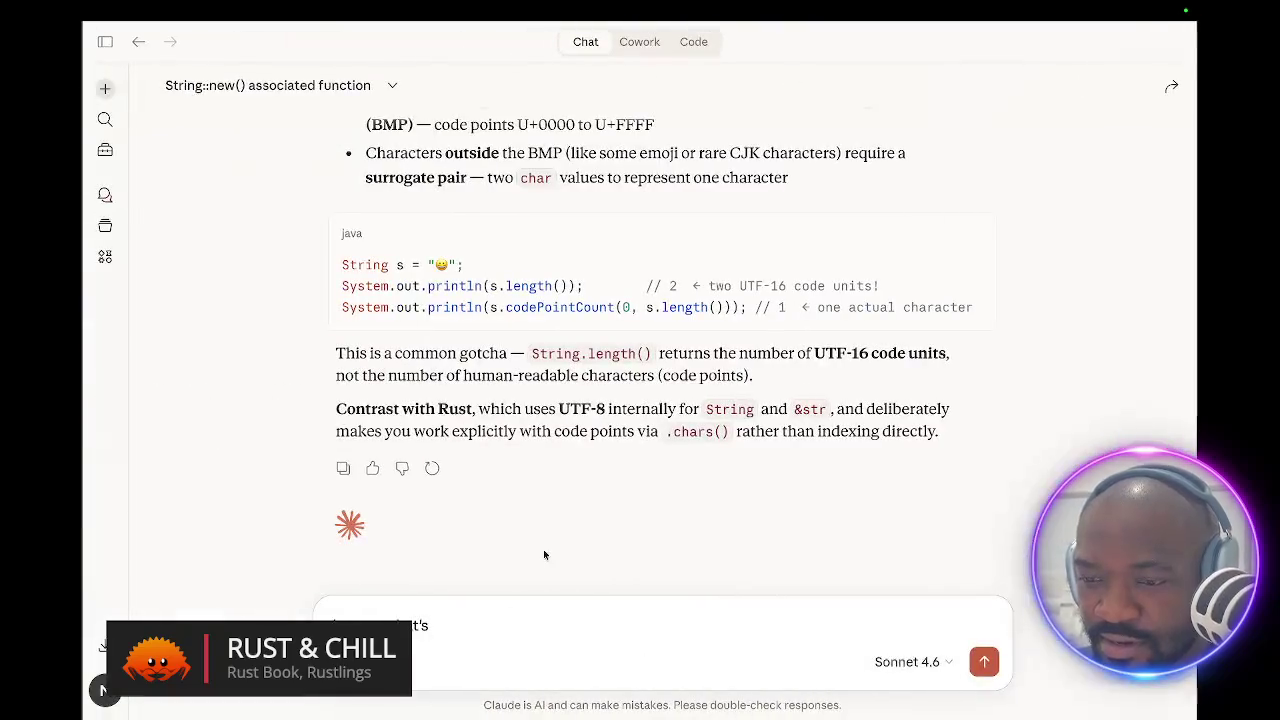
key(BackSpace)
key(BackSpace)
key(BackSpace)
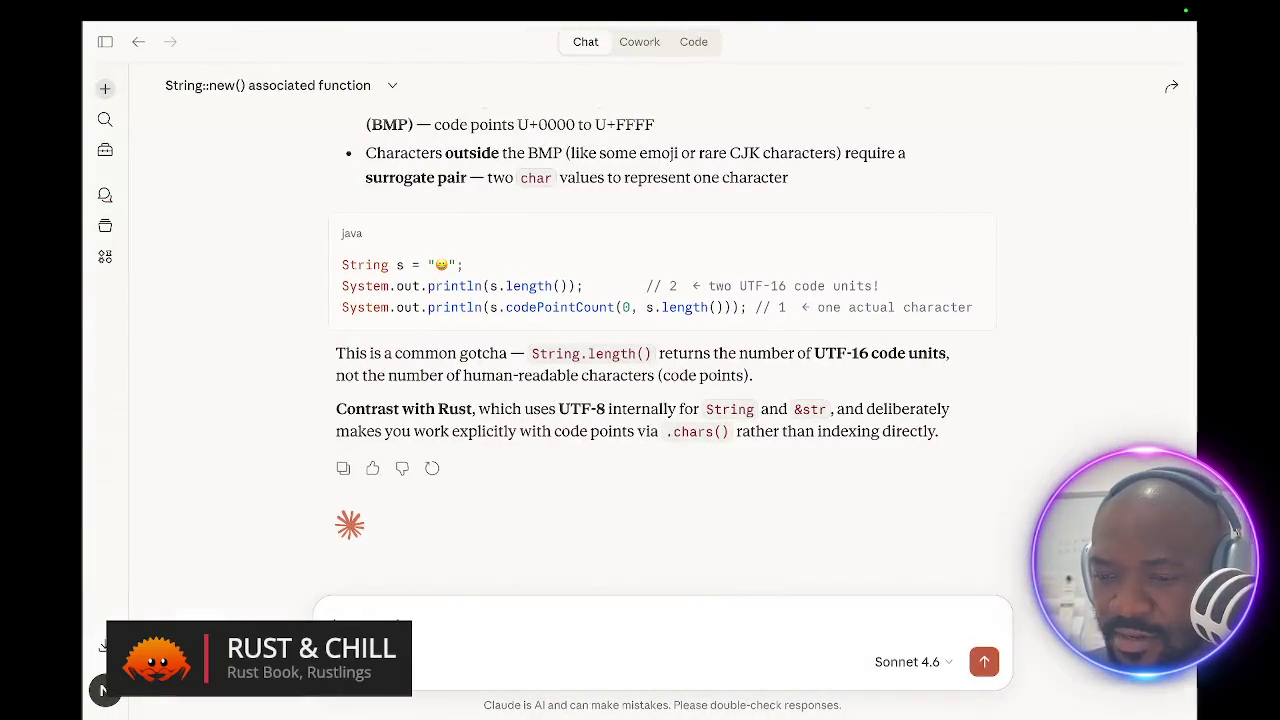
key(BackSpace)
key(BackSpace)
key(BackSpace)
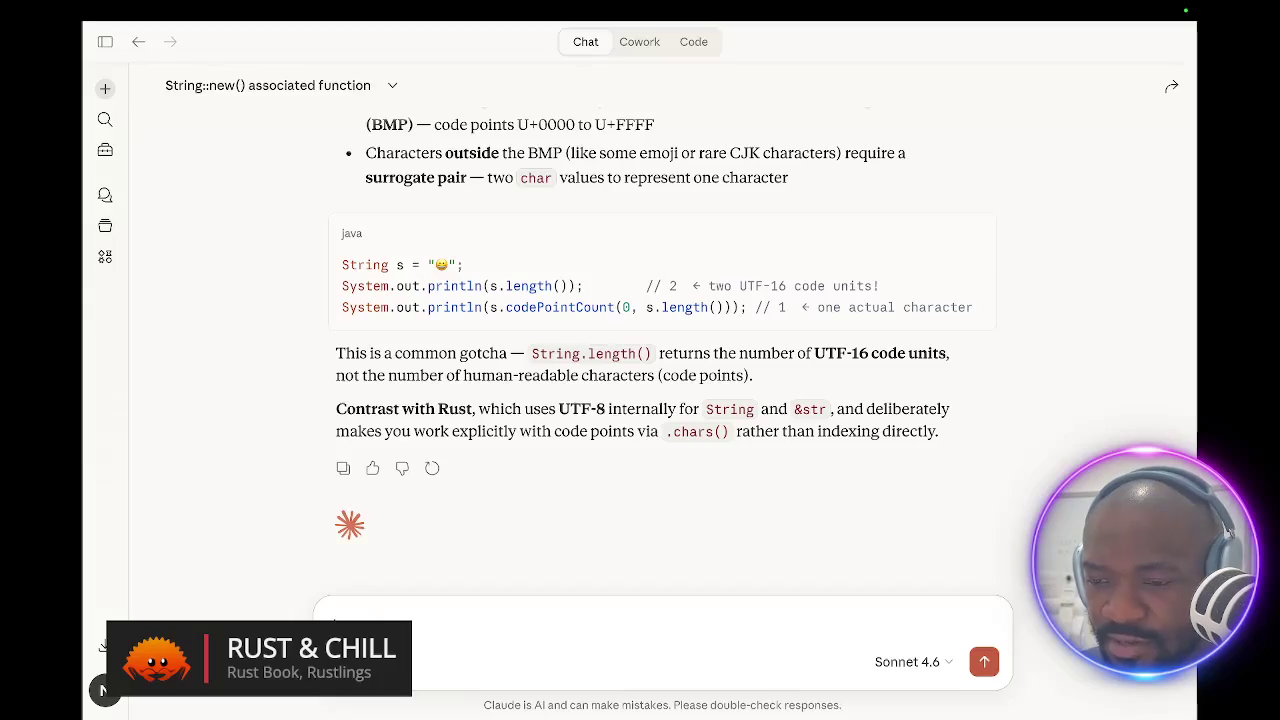
text(<dyn>>)
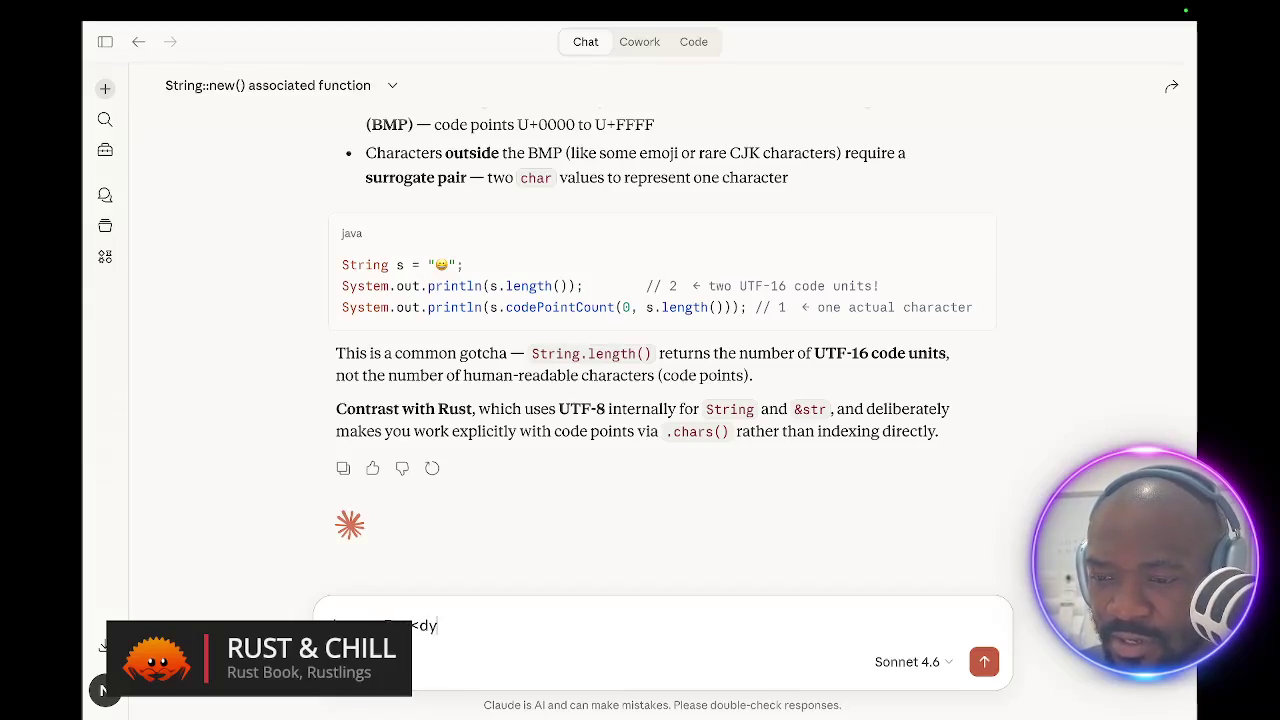
key(BackSpace)
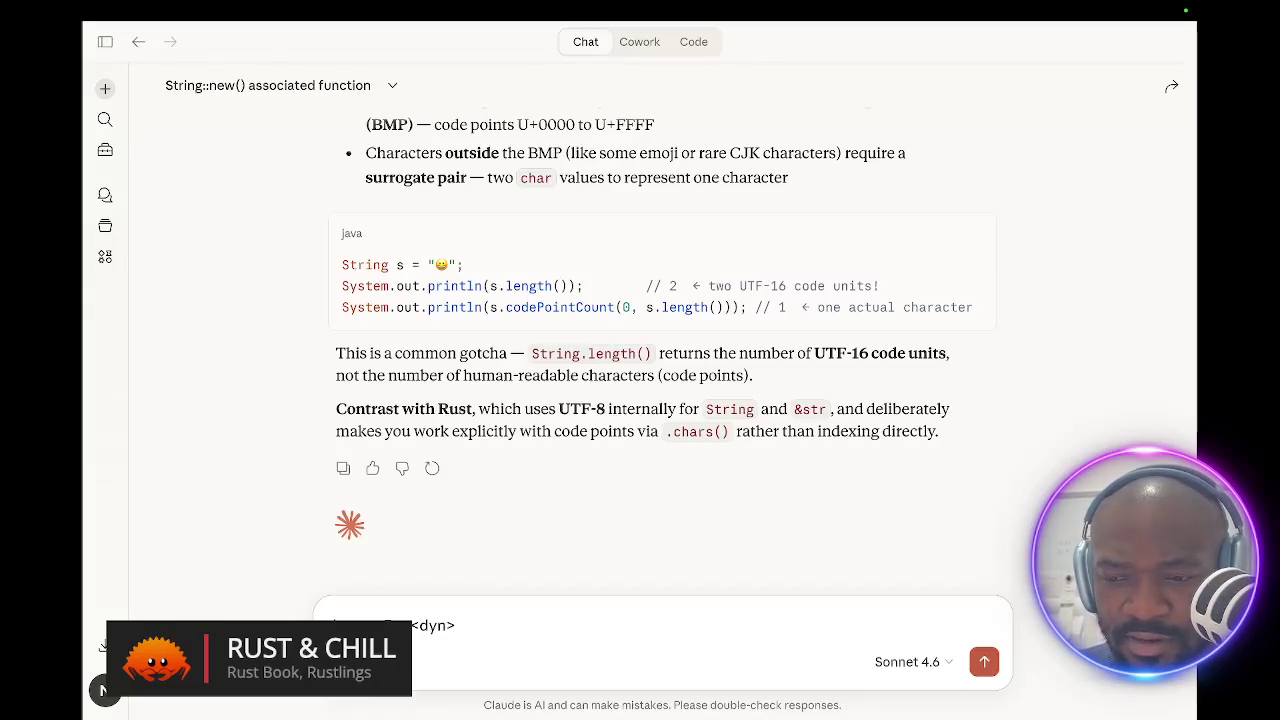
text(isn'tTh)
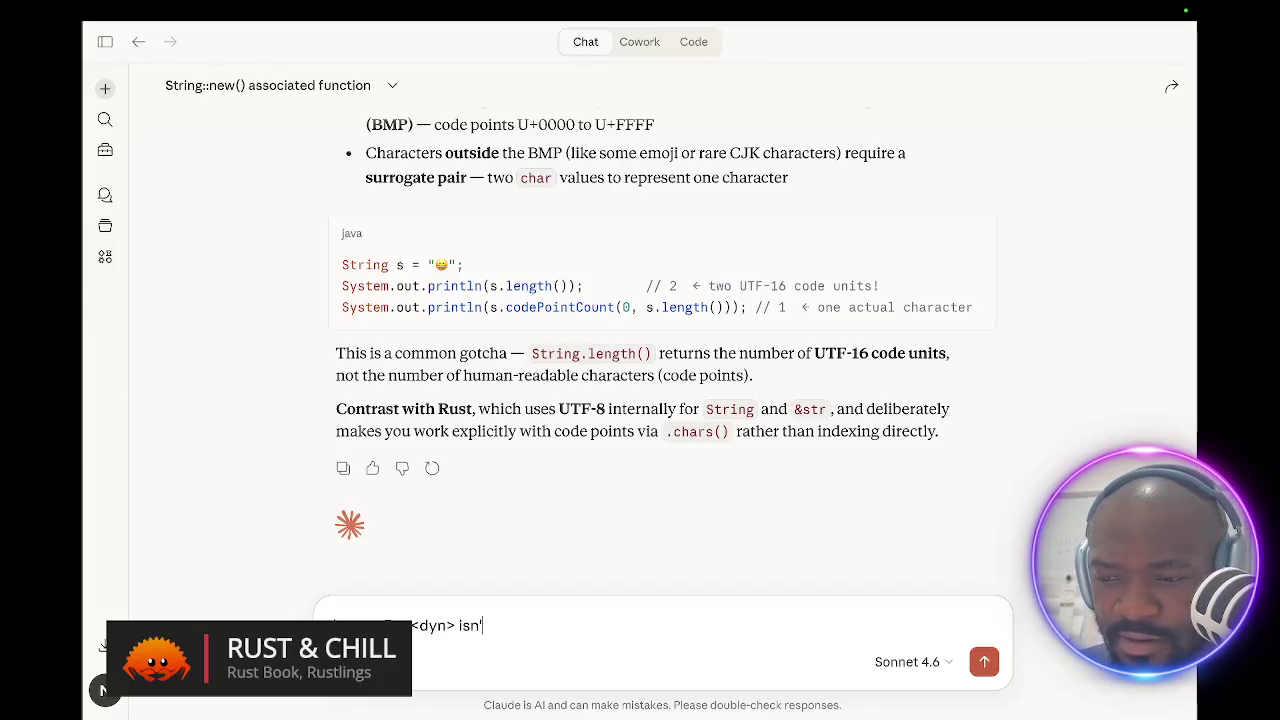
key(BackSpace)
key(BackSpace)
text(this )
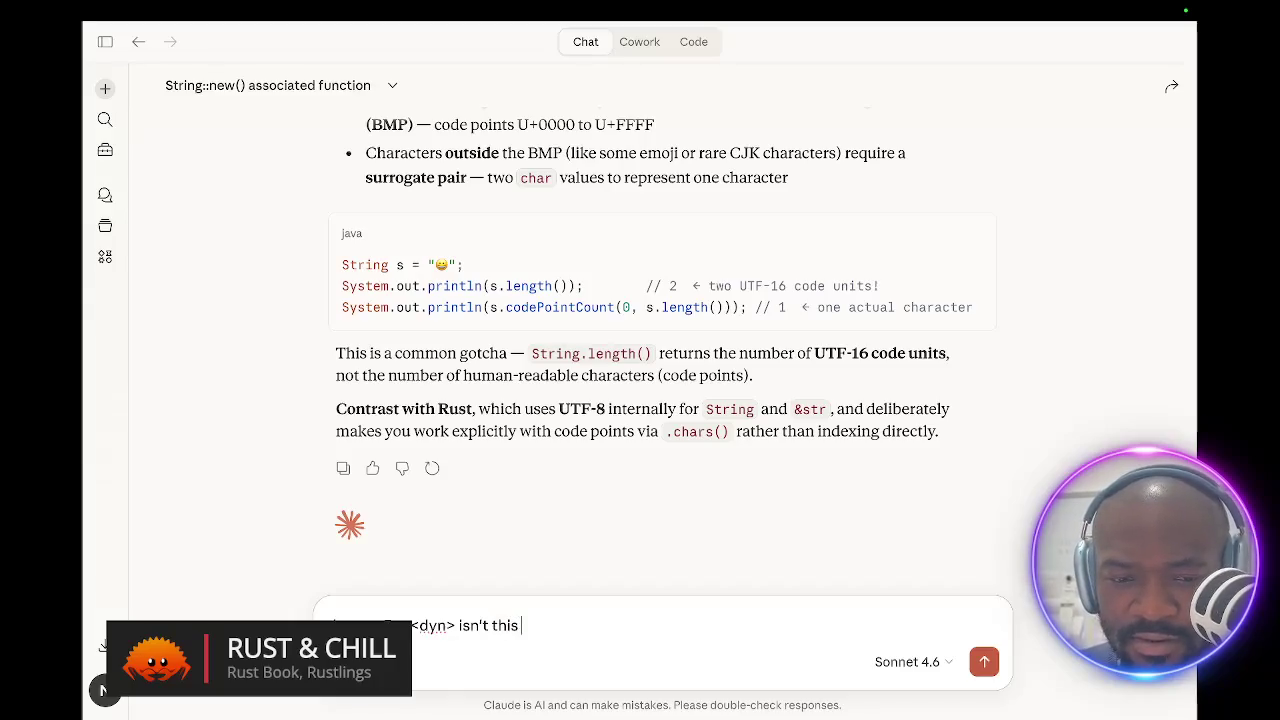
text(a smart po)
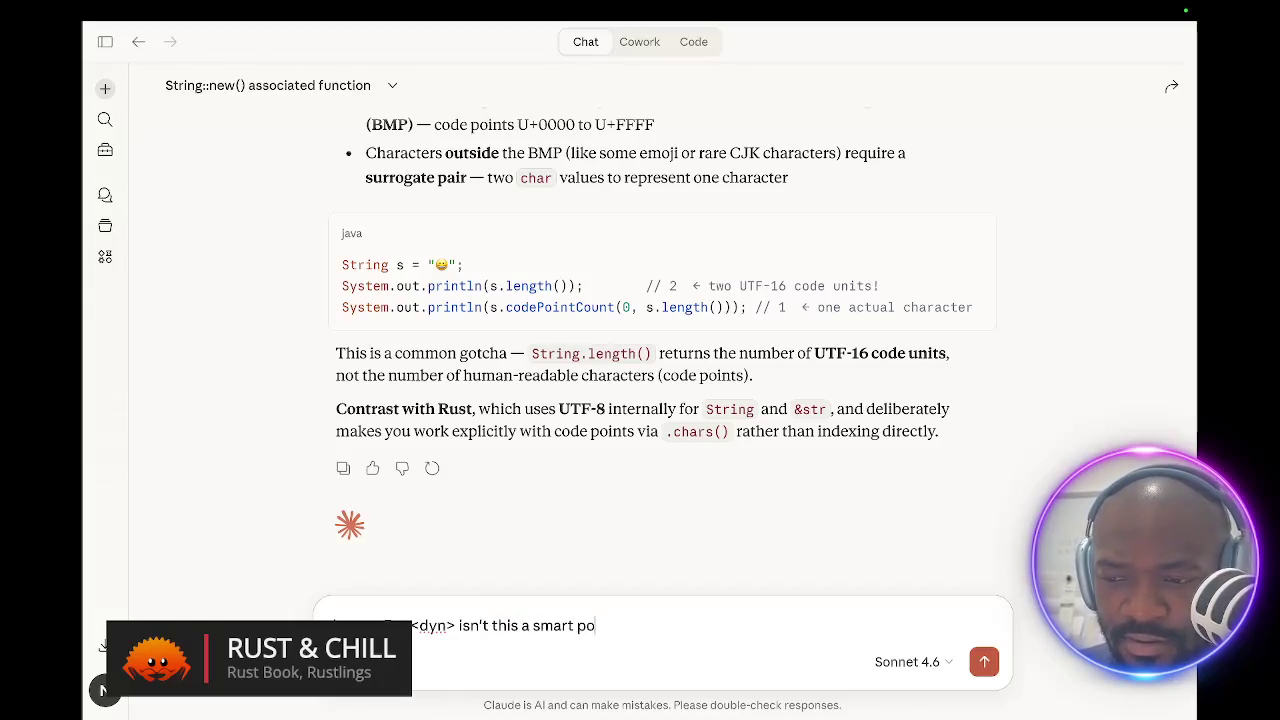
text(inter?)
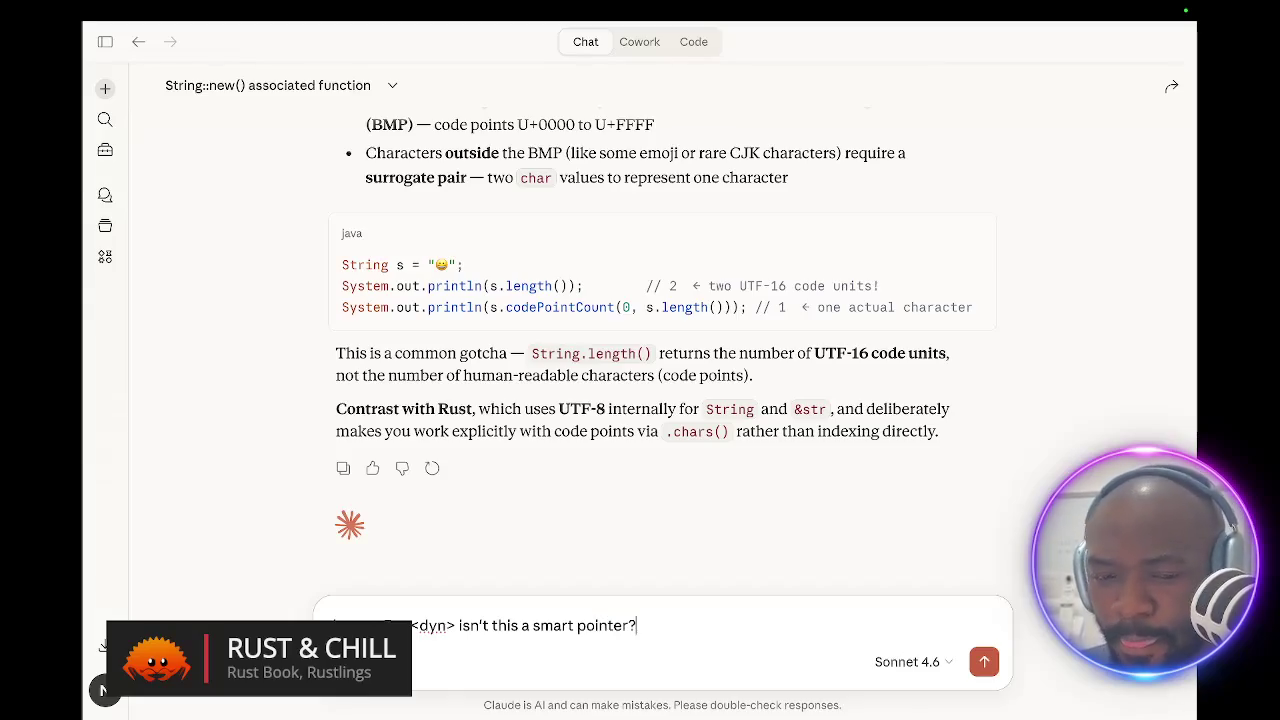
key(Return)
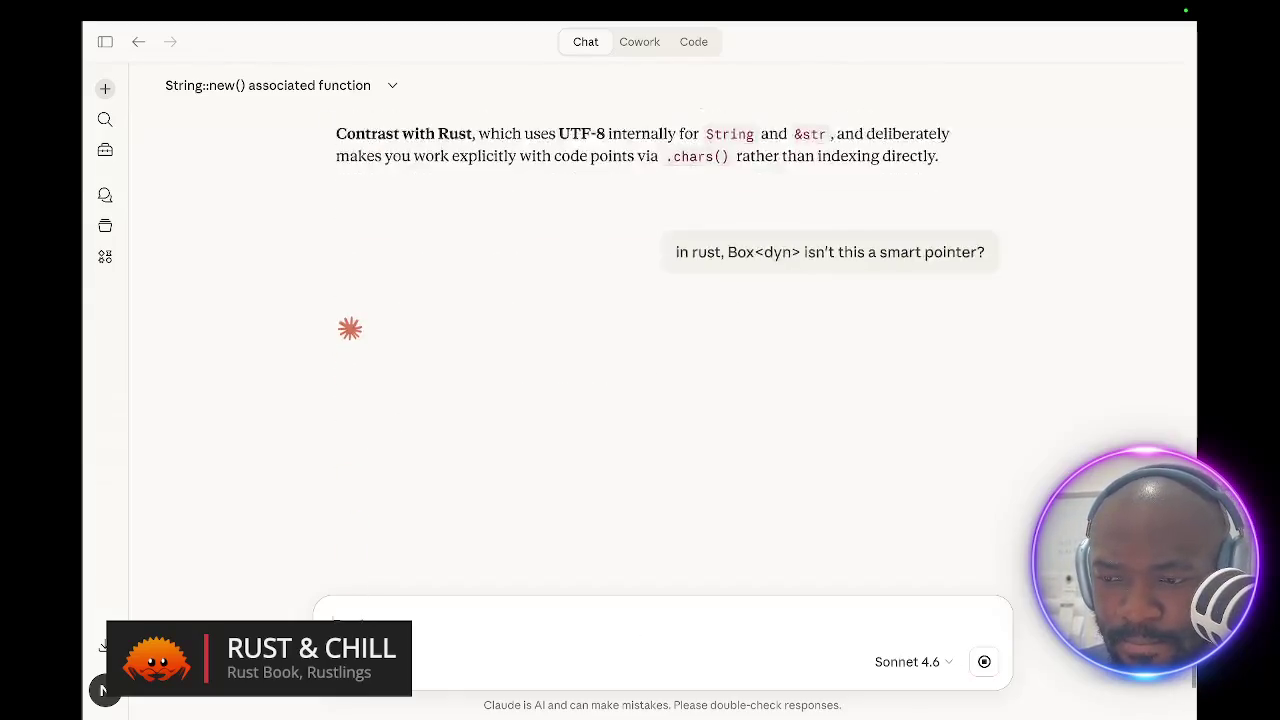
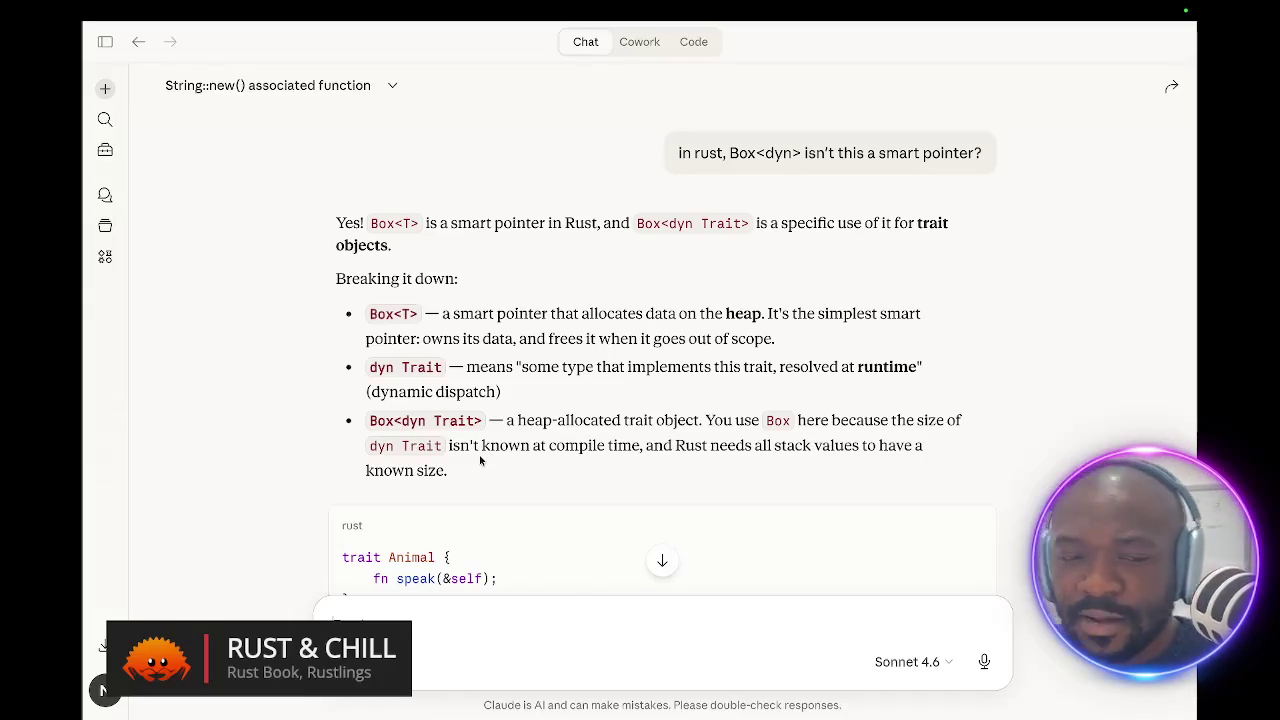
- In the Rust Book browser tab, search 'smart poi' and open the Smart Pointers chapter
key(ctrl+Up)
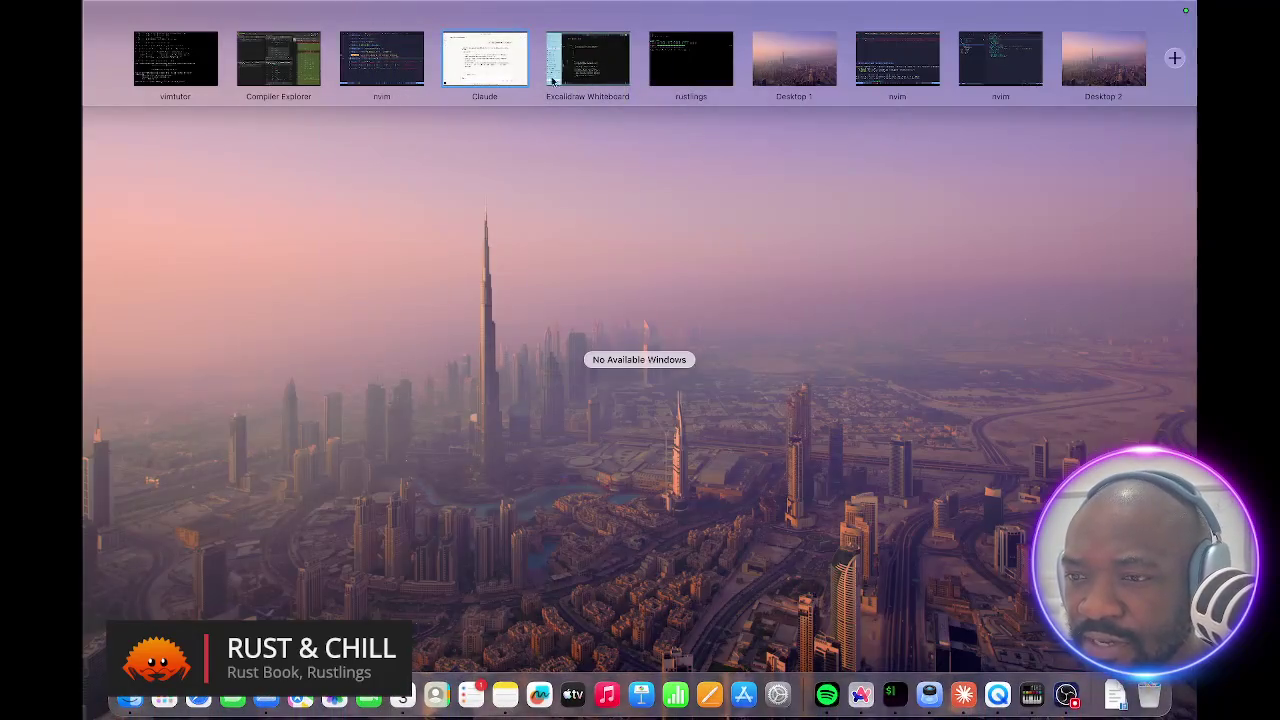
click(552, 80)
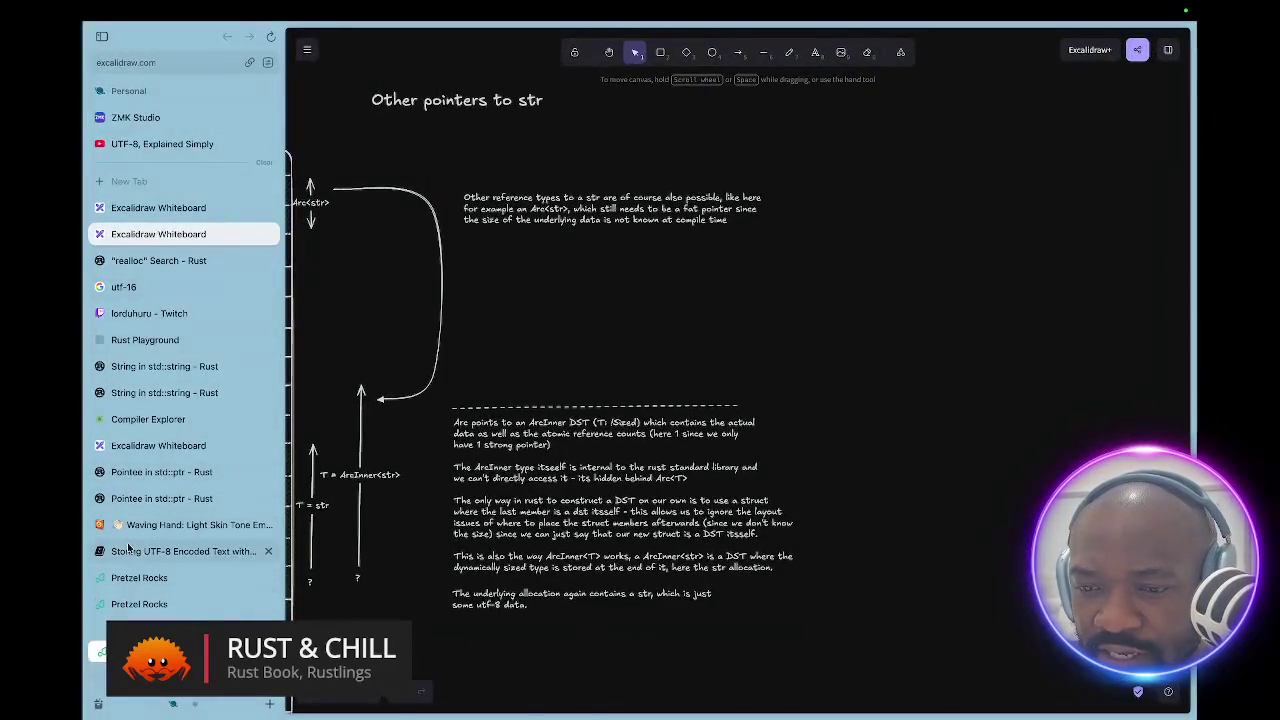
click(130, 551)
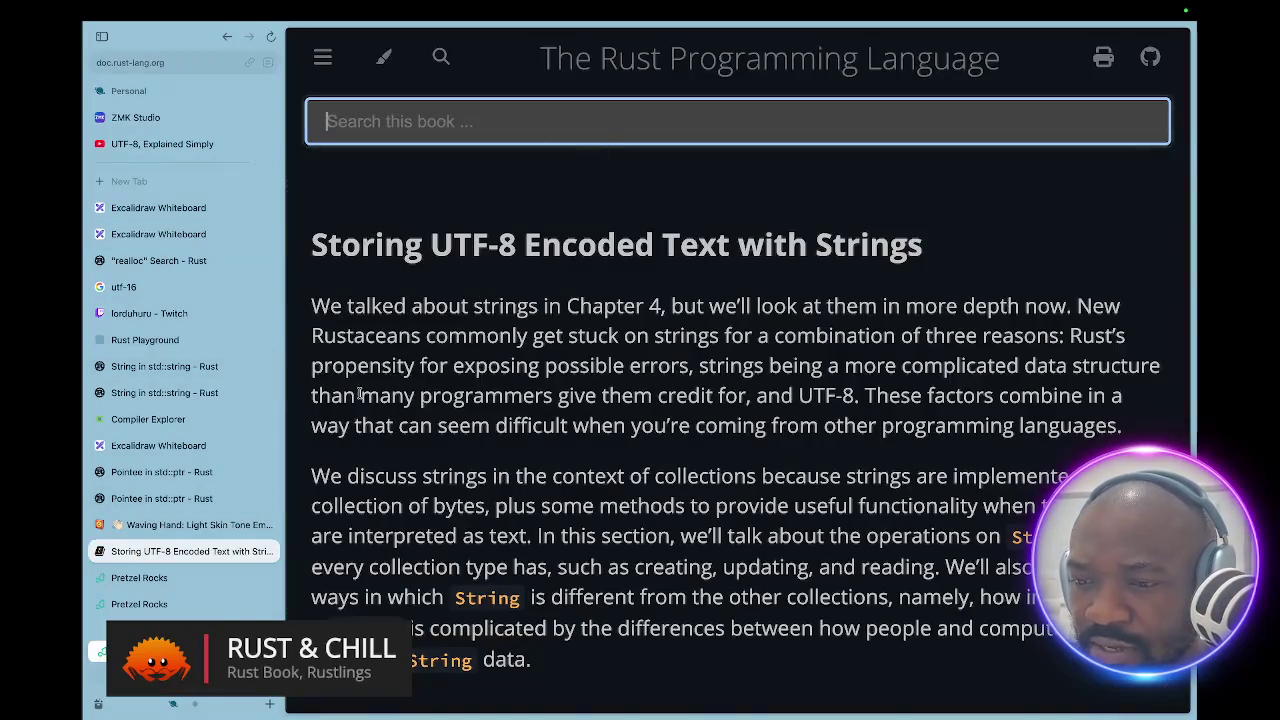
text(smart poi)
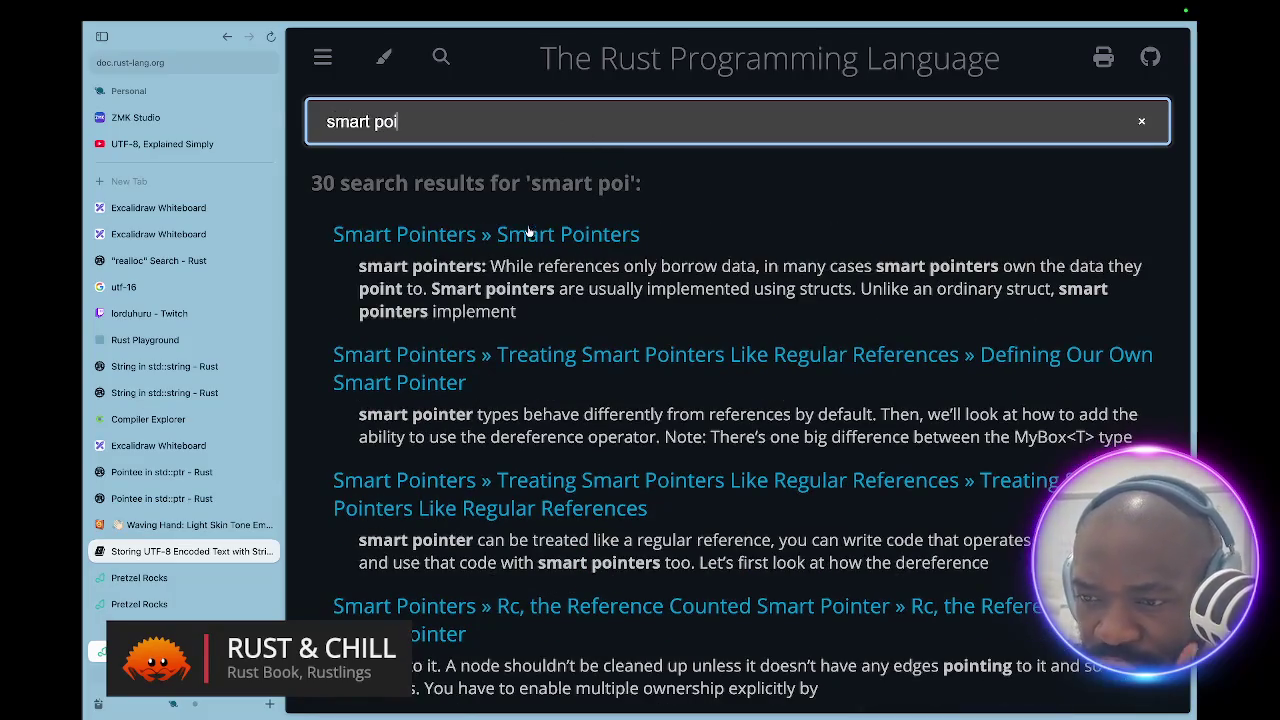
click(527, 233)
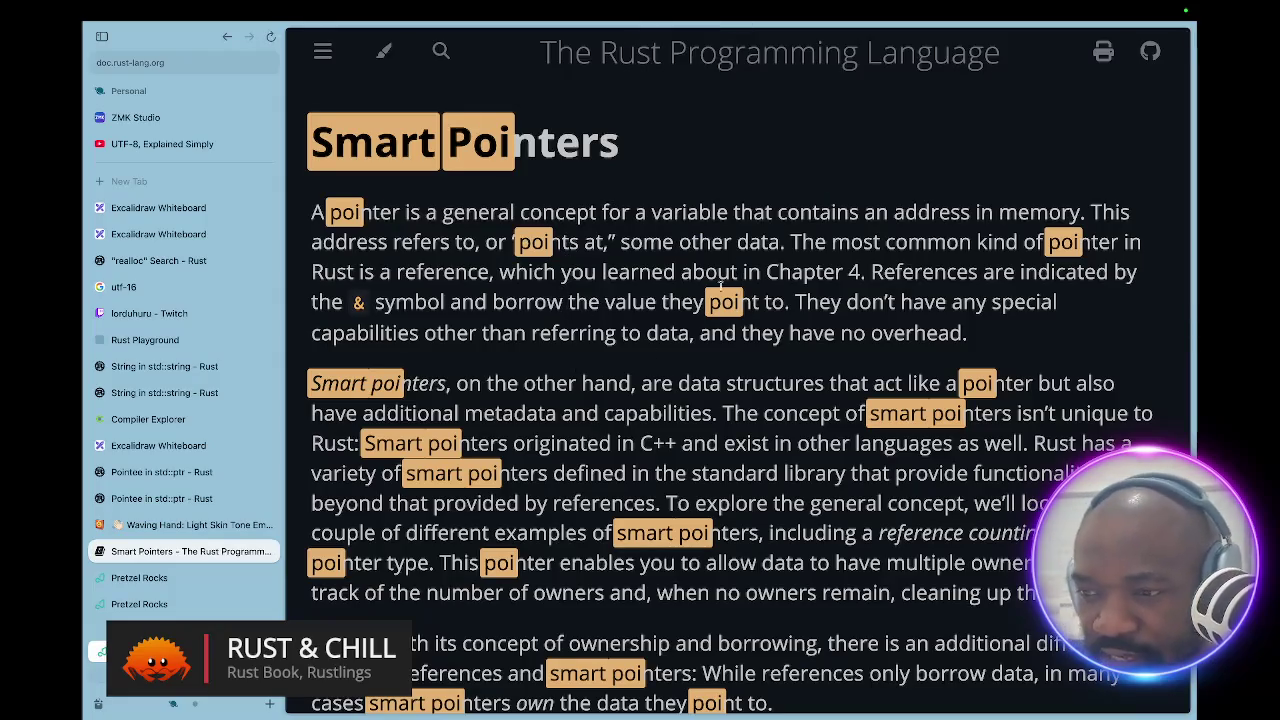
click(441, 53)
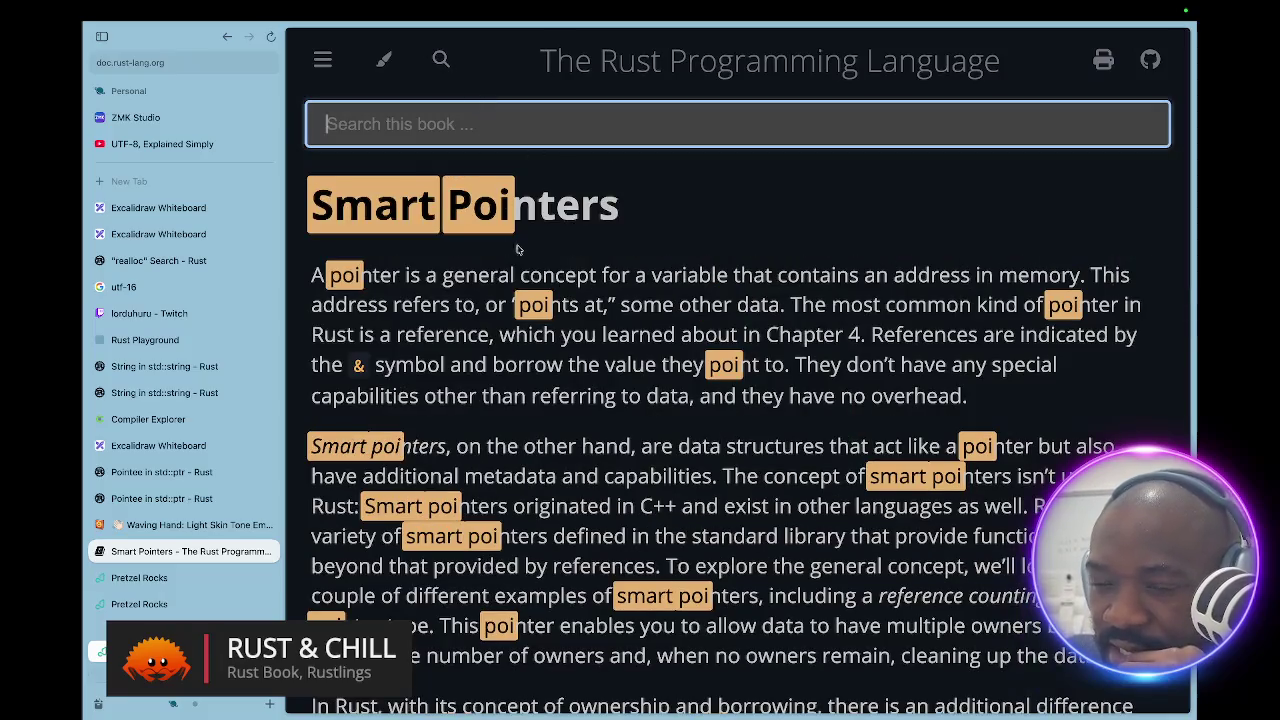
- Clear the search highlights from the Smart Pointers chapter and return to its introduction
click(578, 260)
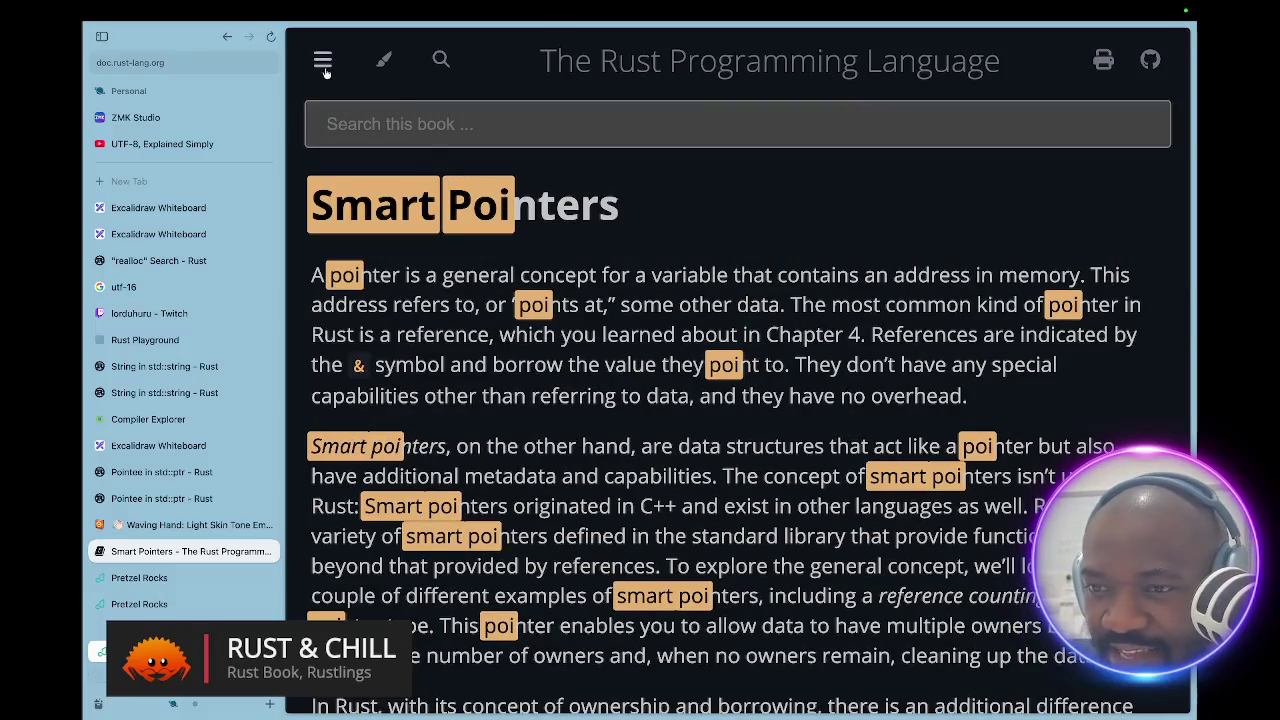
click(322, 60)
click(390, 400)
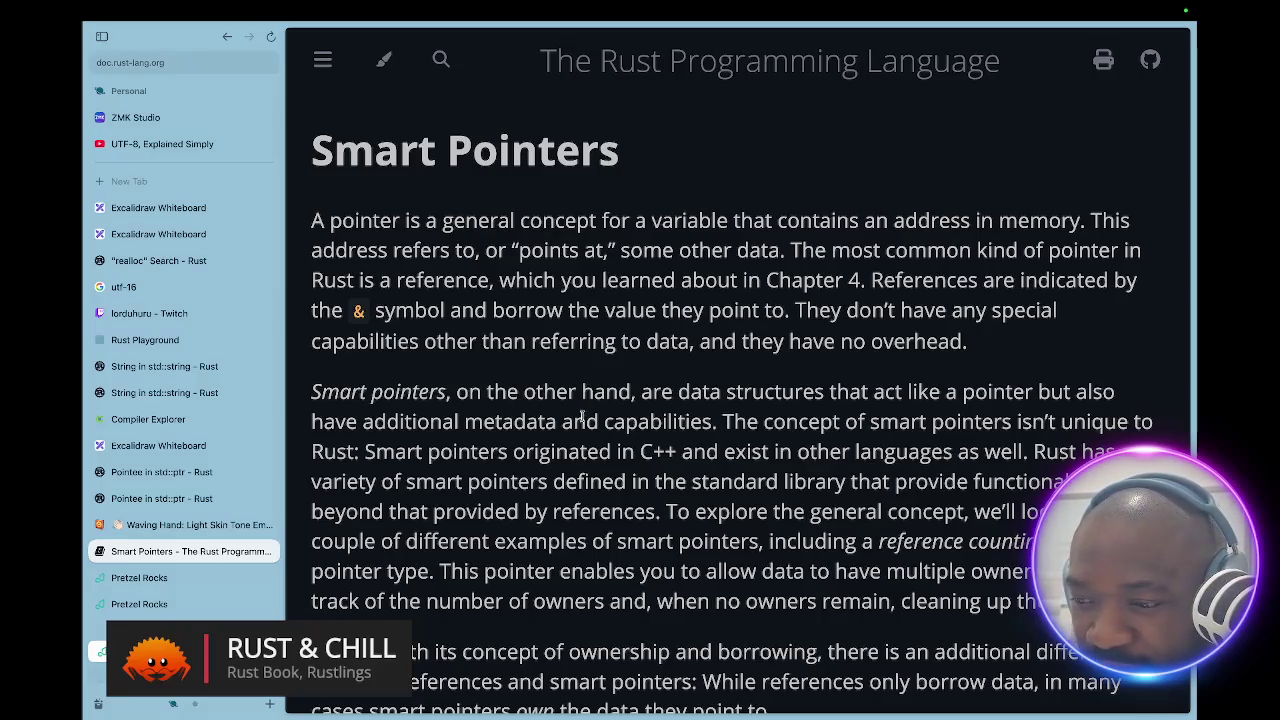
scroll(589, 420, down, 2)
scroll(589, 420, down, 4)
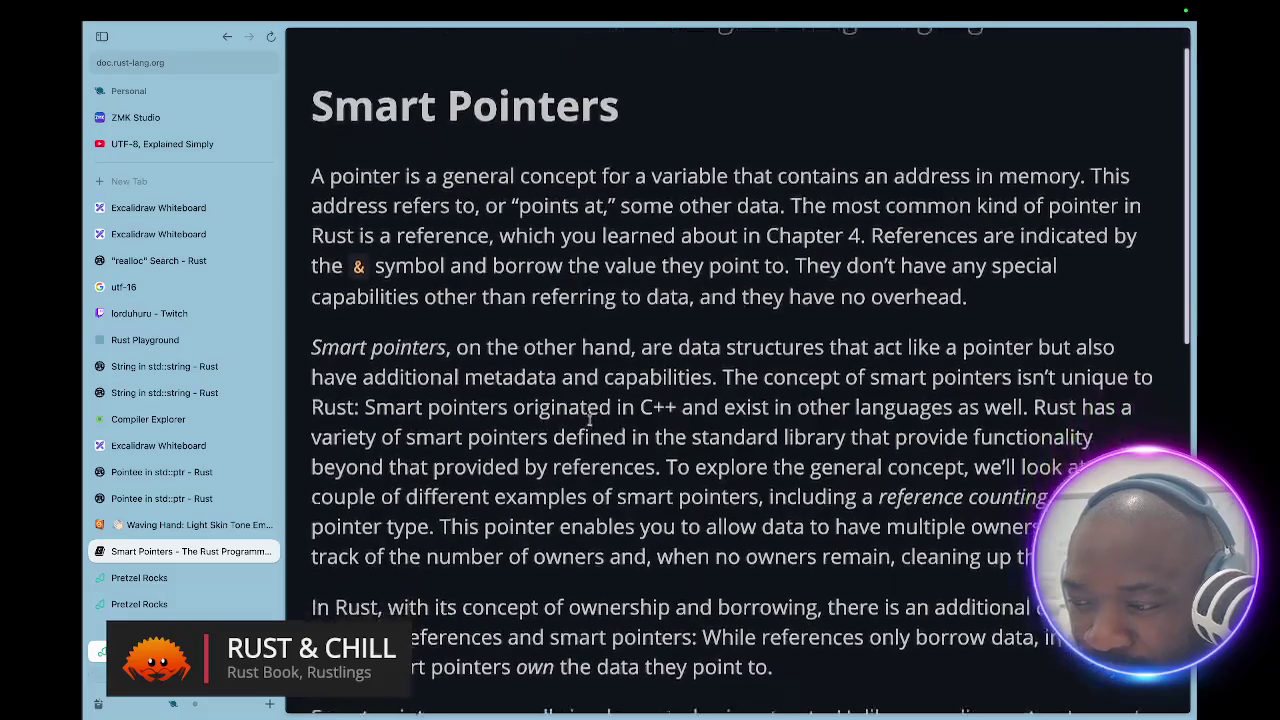
scroll(589, 420, down, 2)
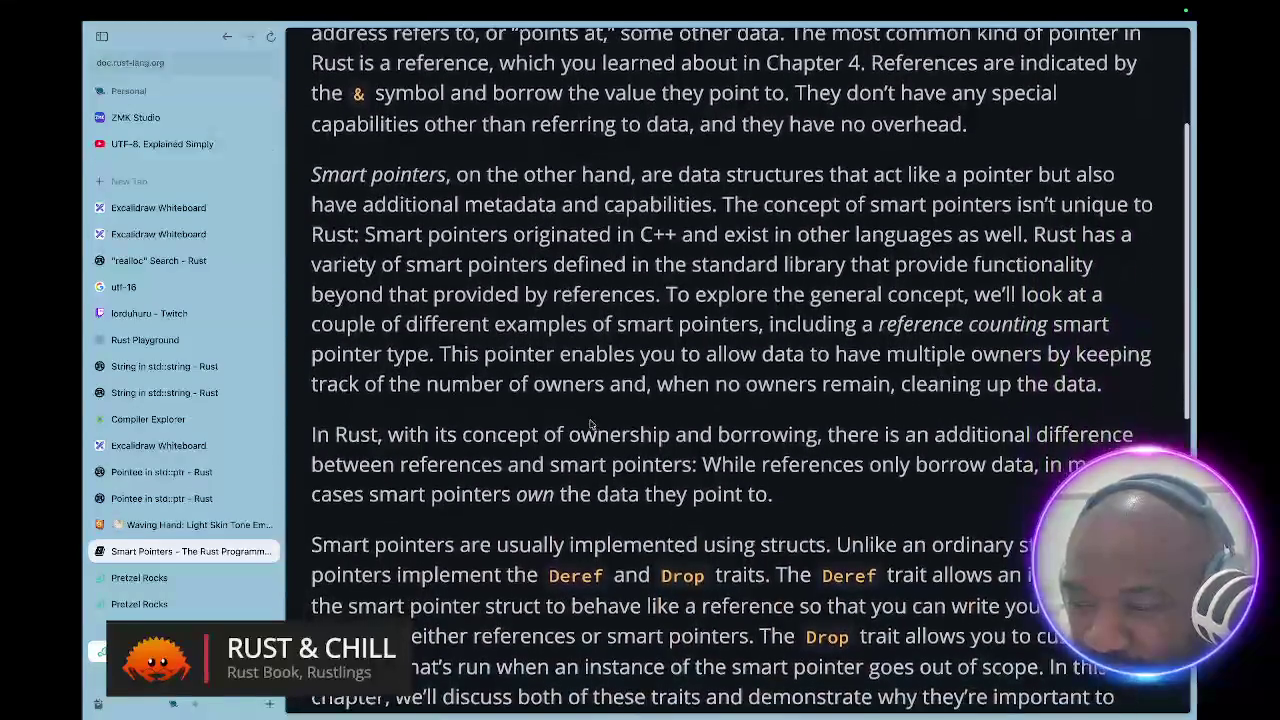
scroll(589, 420, up, 1)
scroll(589, 420, up, 4)
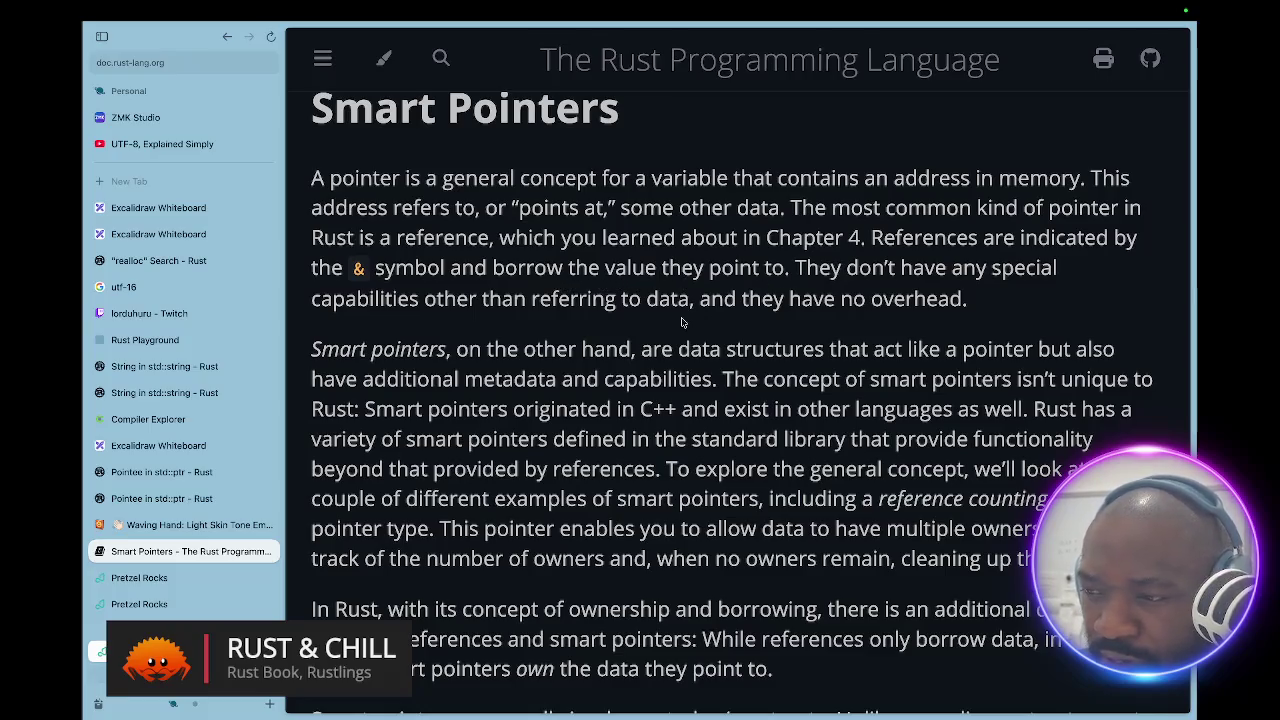
scroll(682, 322, down, 1)
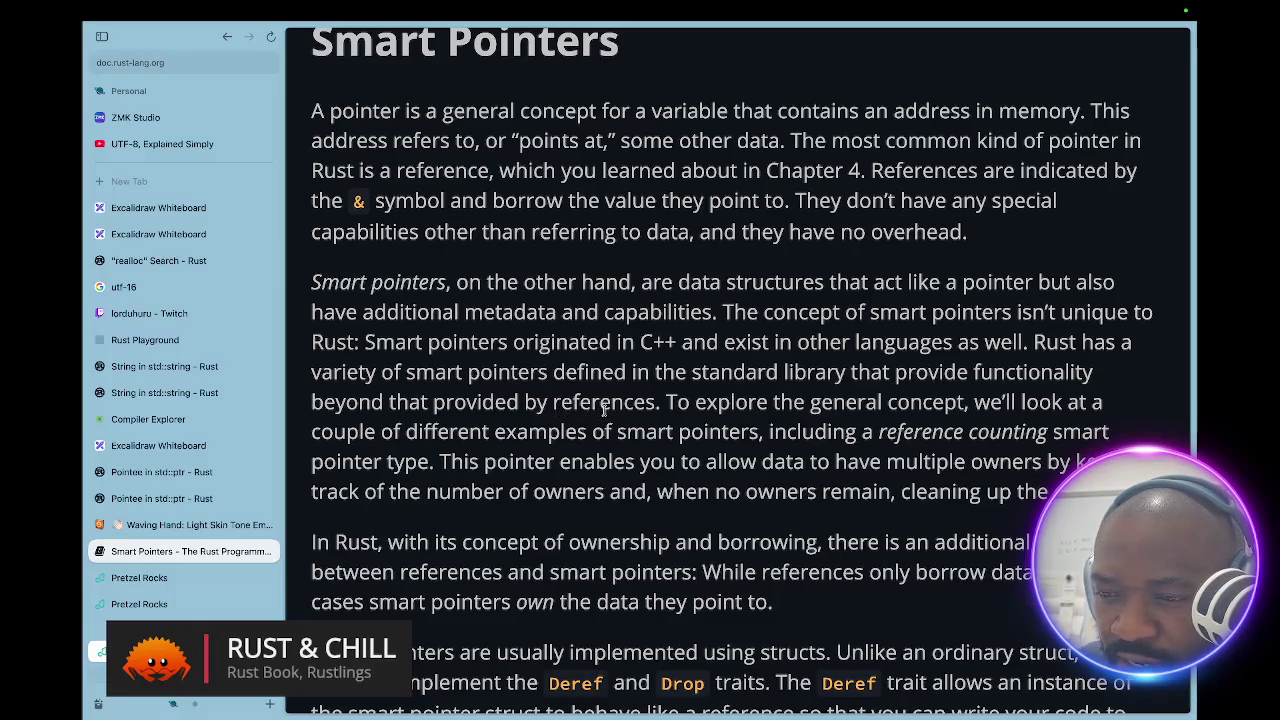
scroll(690, 410, down, 1)
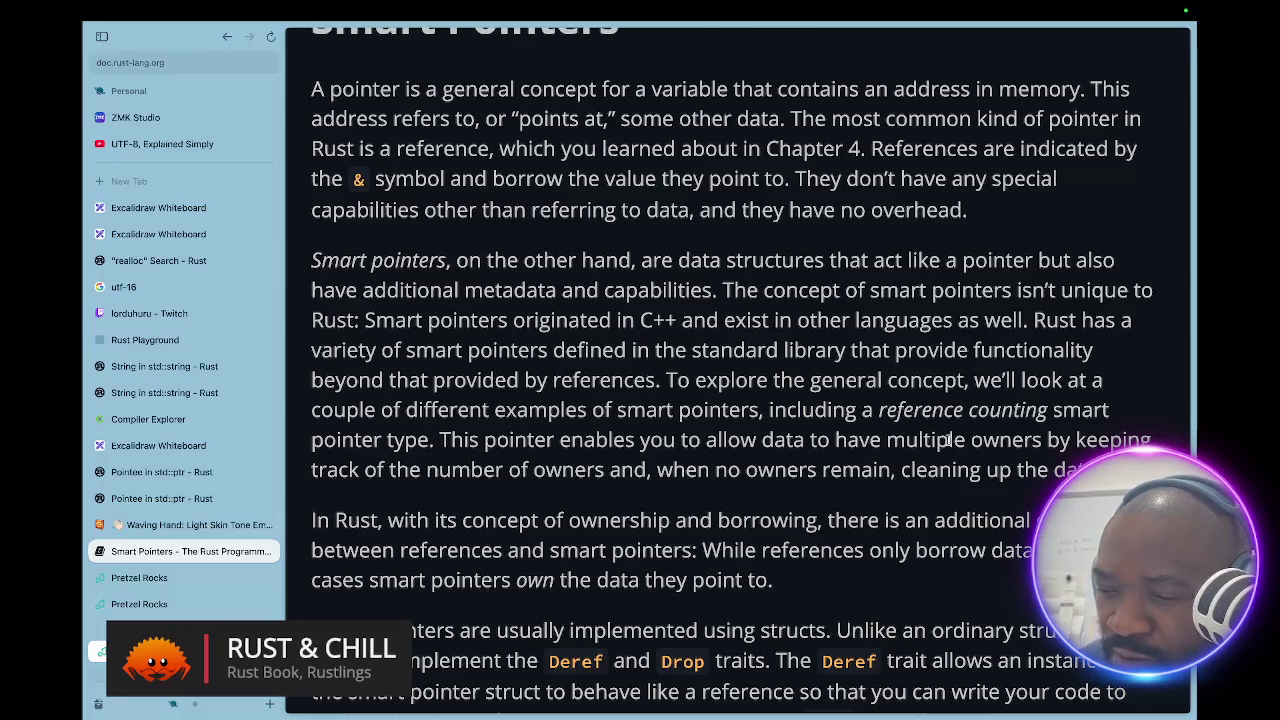
scroll(949, 440, down, 1)
scroll(949, 440, down, 1)
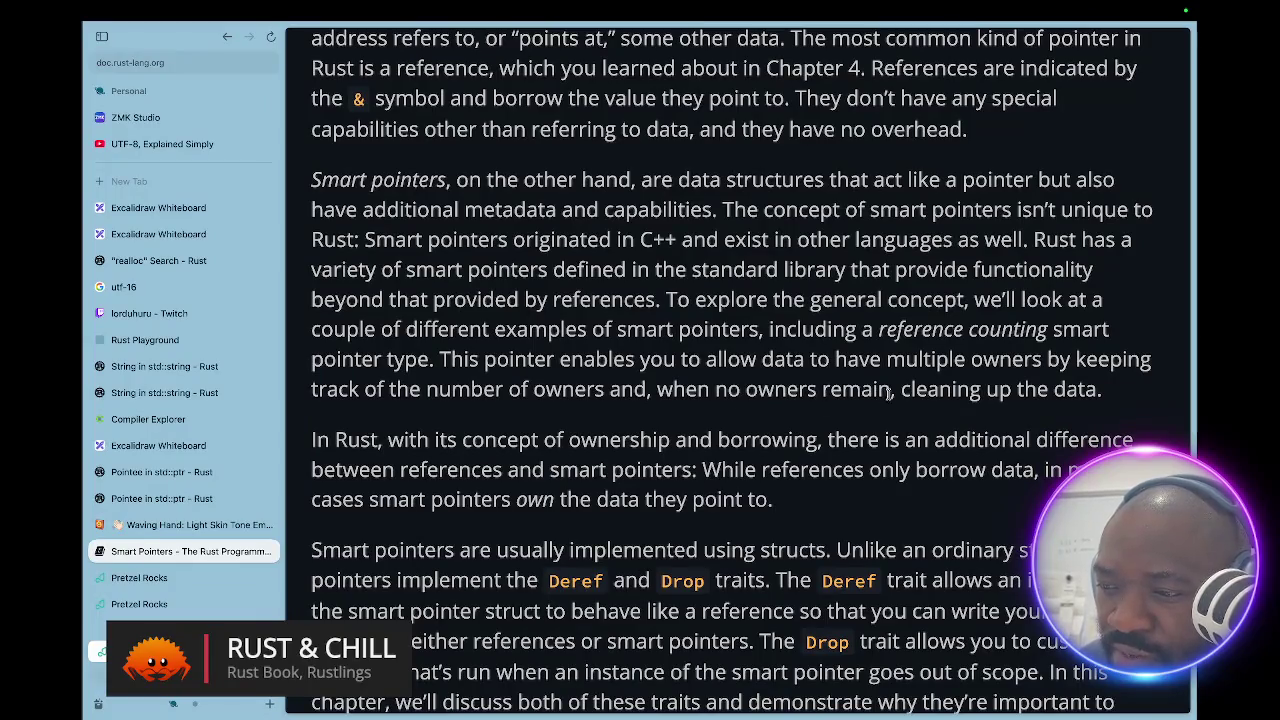
scroll(796, 425, down, 1)
scroll(794, 424, down, 1)
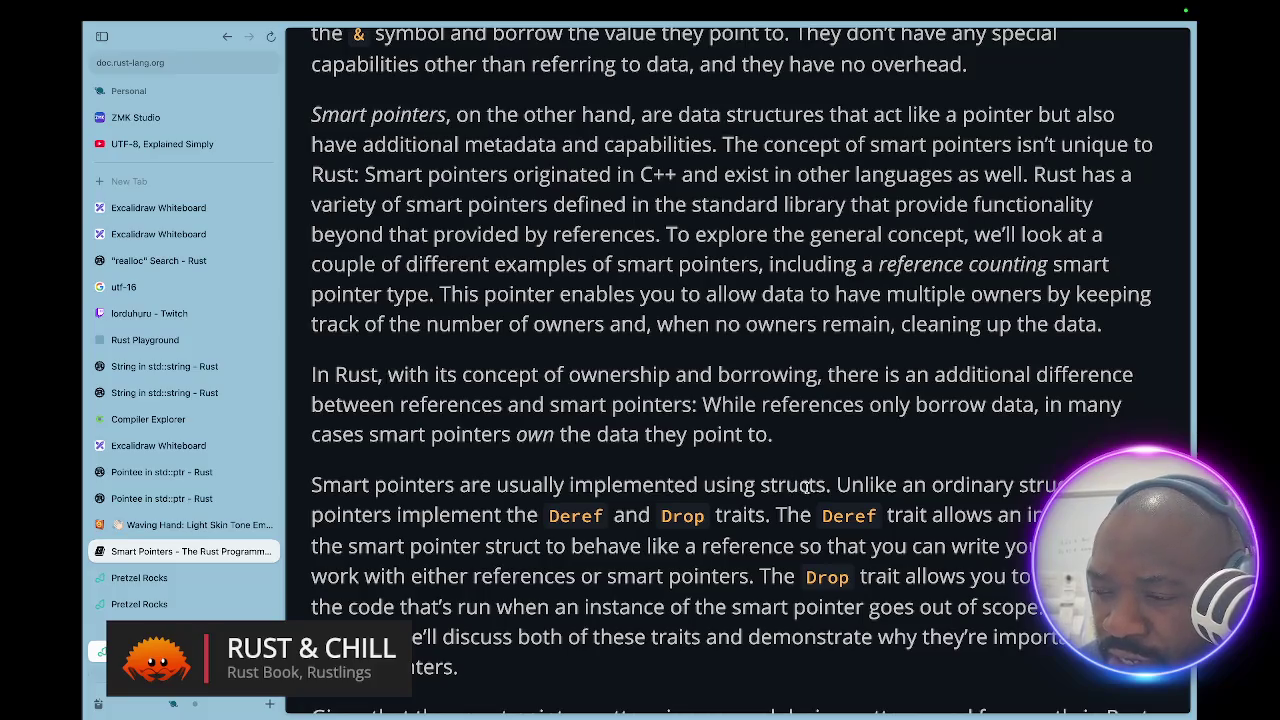
scroll(808, 486, down, 1)
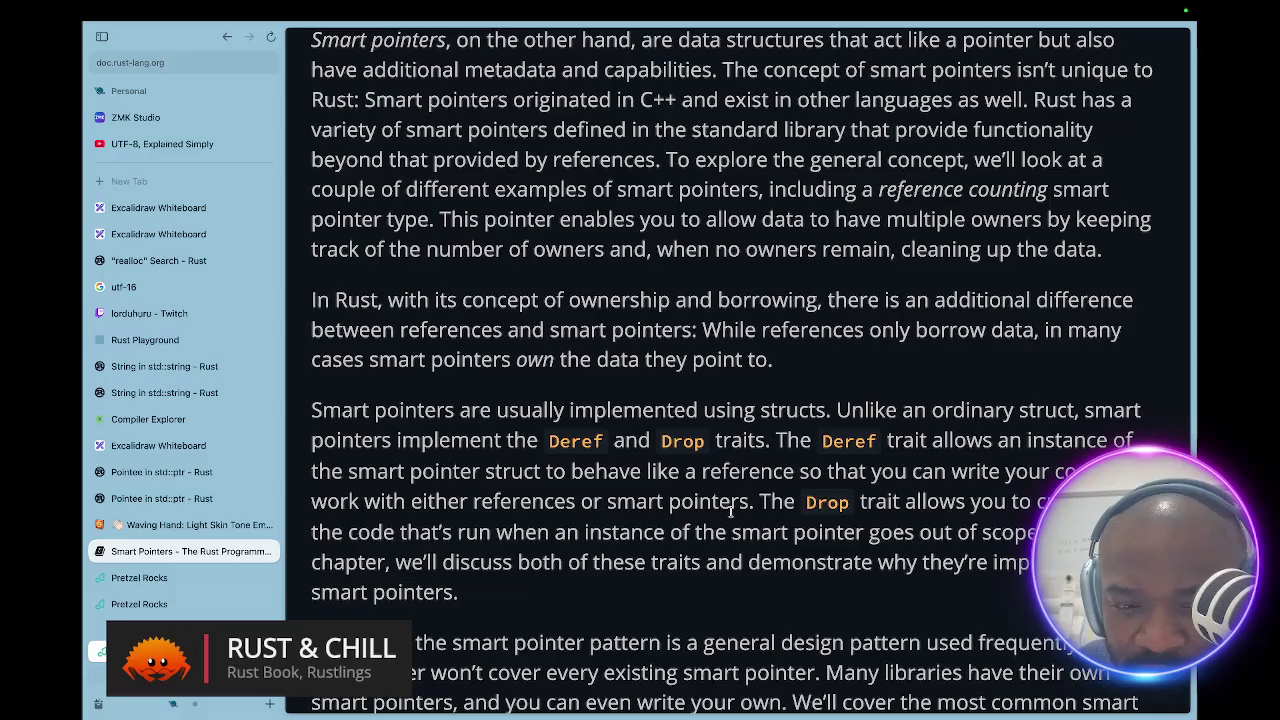
- Scroll the Smart Pointers introduction down to the Box<T>, Rc<T> and Ref<T>/RefMut<T> list
scroll(724, 512, down, 3)
scroll(730, 511, down, 4)
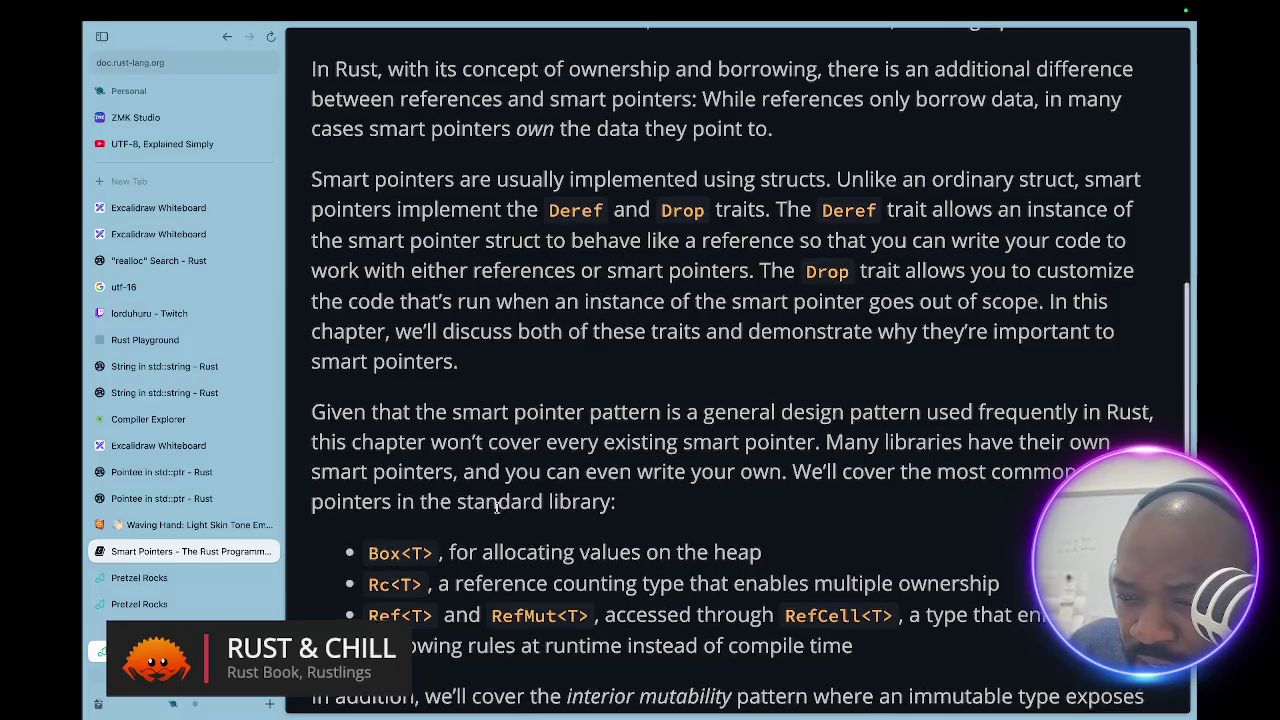
scroll(500, 508, down, 1)
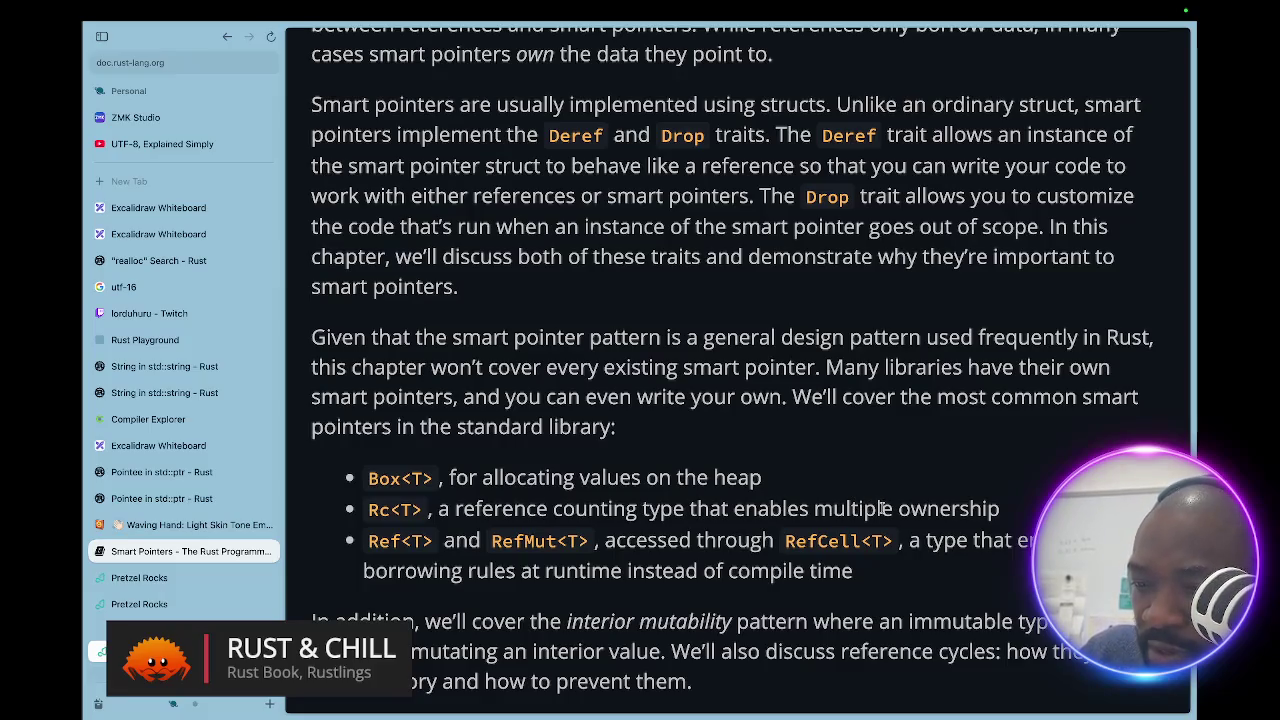
scroll(880, 505, down, 1)
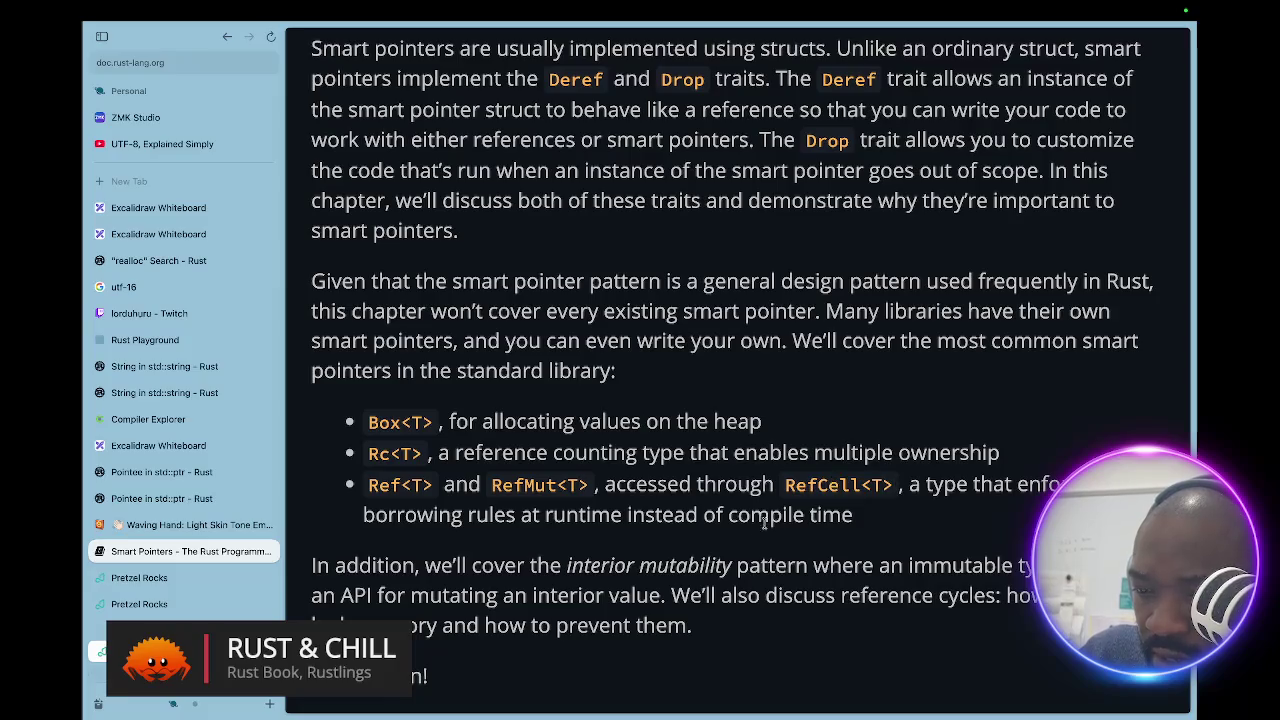
scroll(757, 527, down, 2)
scroll(757, 528, down, 2)
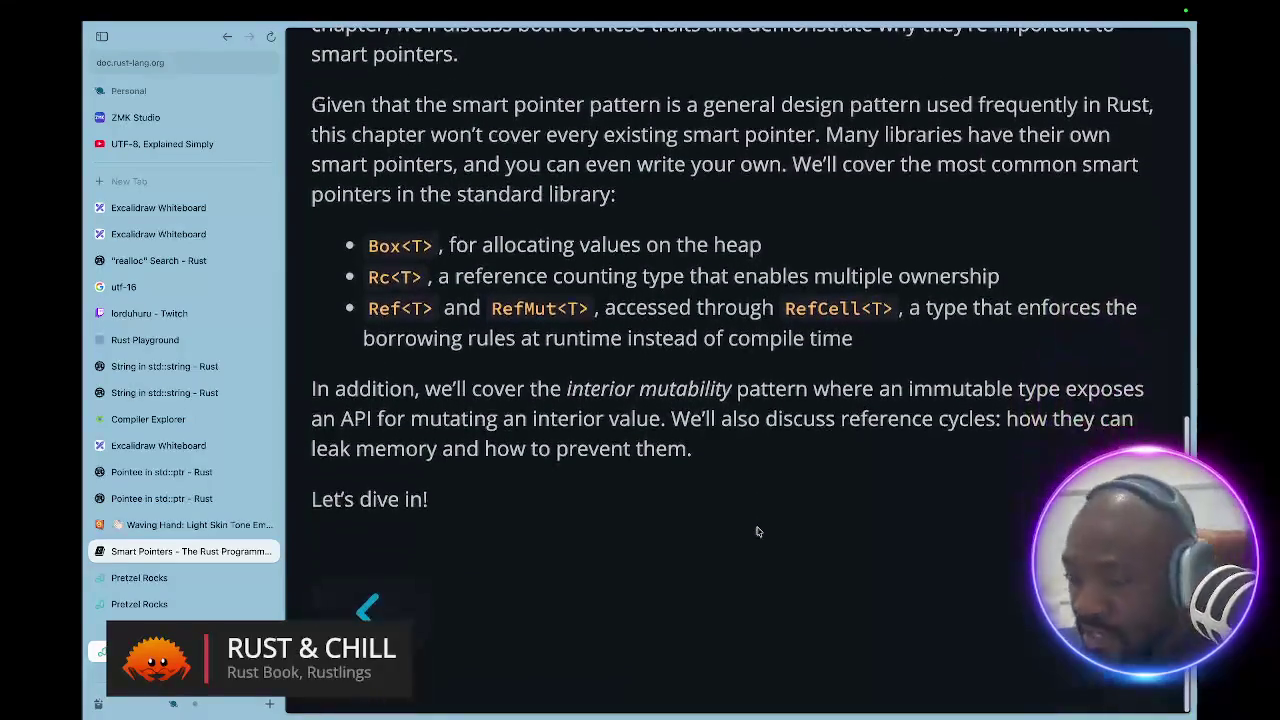
triple_click(520, 250)
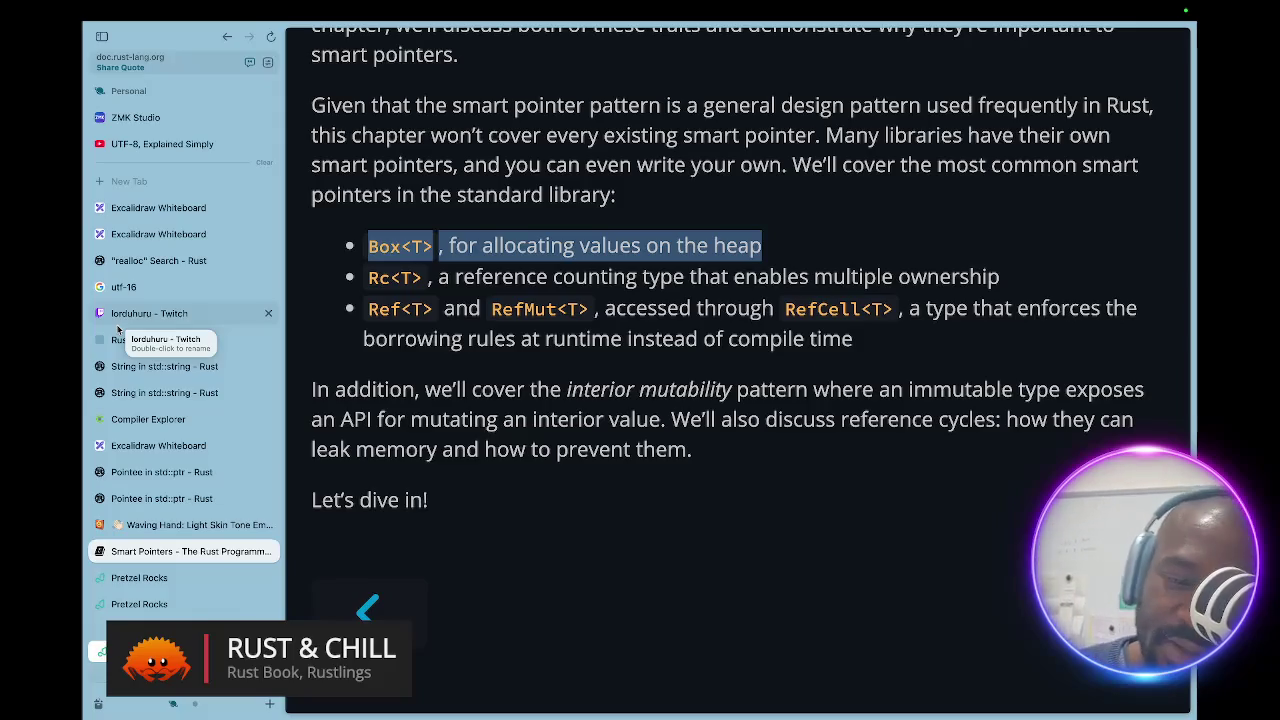
click(521, 256)
triple_click(521, 256)
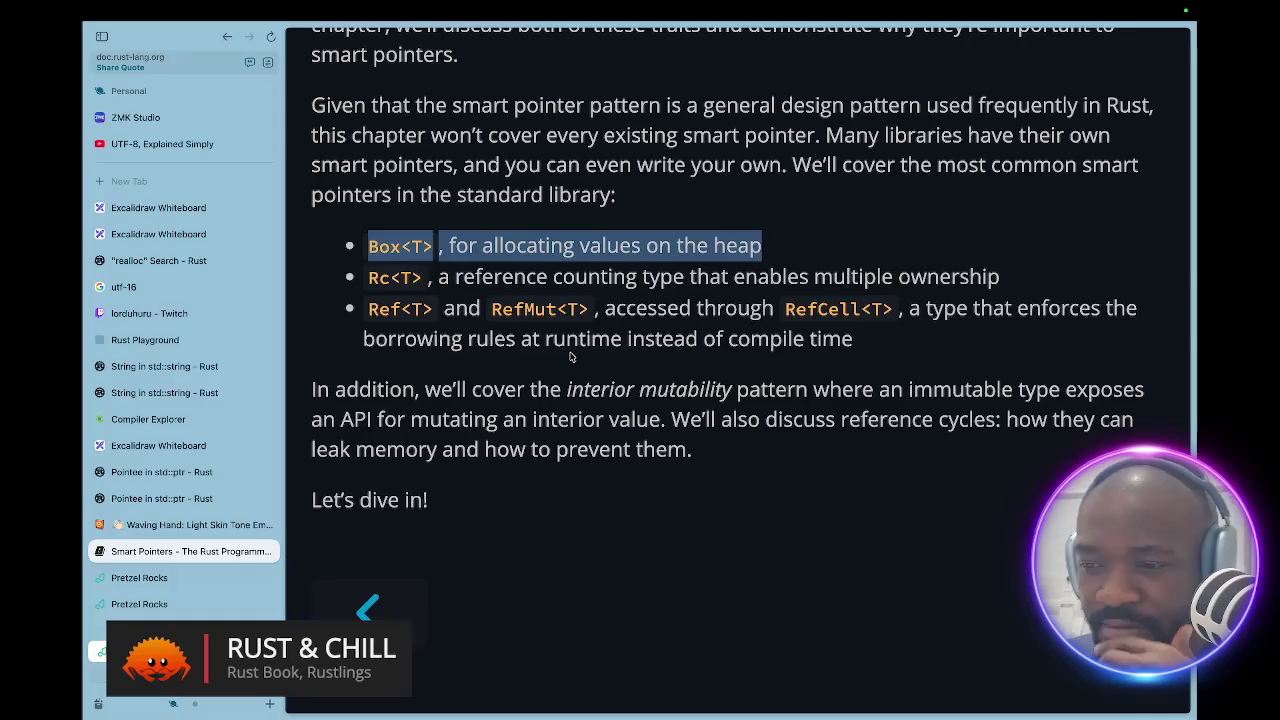
click(643, 369)
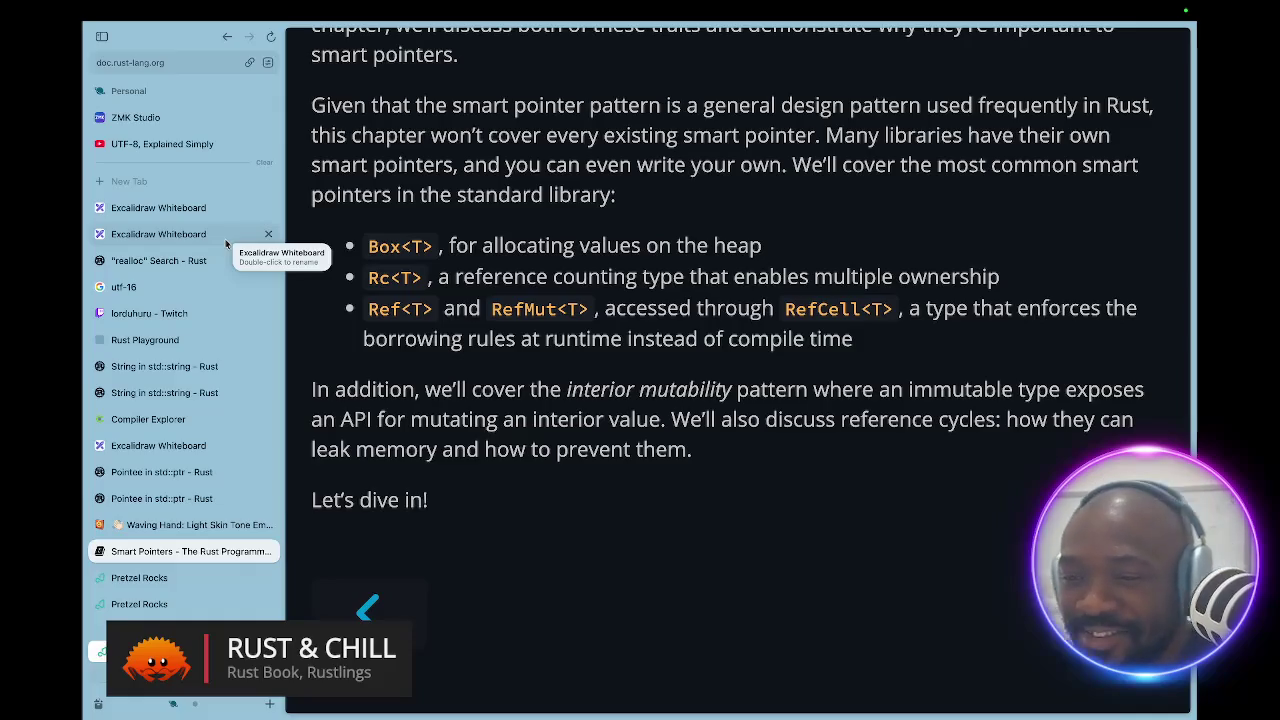
- Switch to the nvim desktop space showing the rustlings strings4.rs exercise
key(ctrl+Right)
key(ctrl+Left)
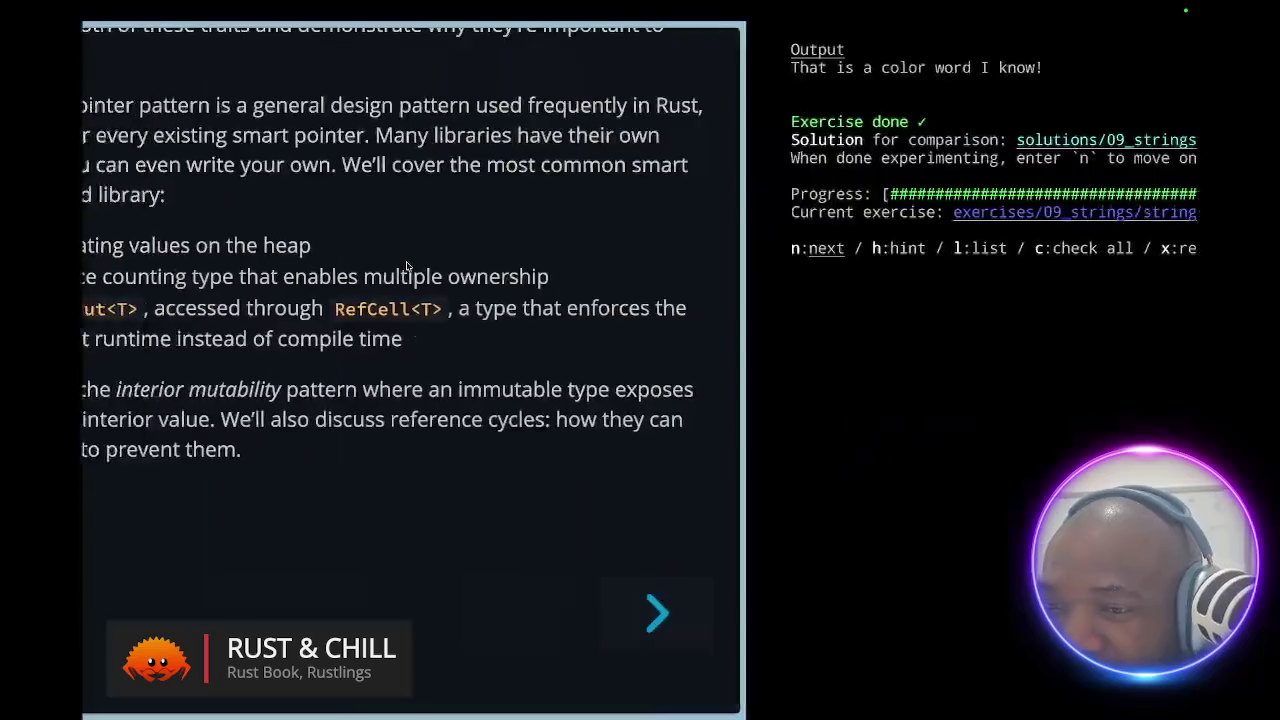
key(ctrl+Left)
key(ctrl+Right)
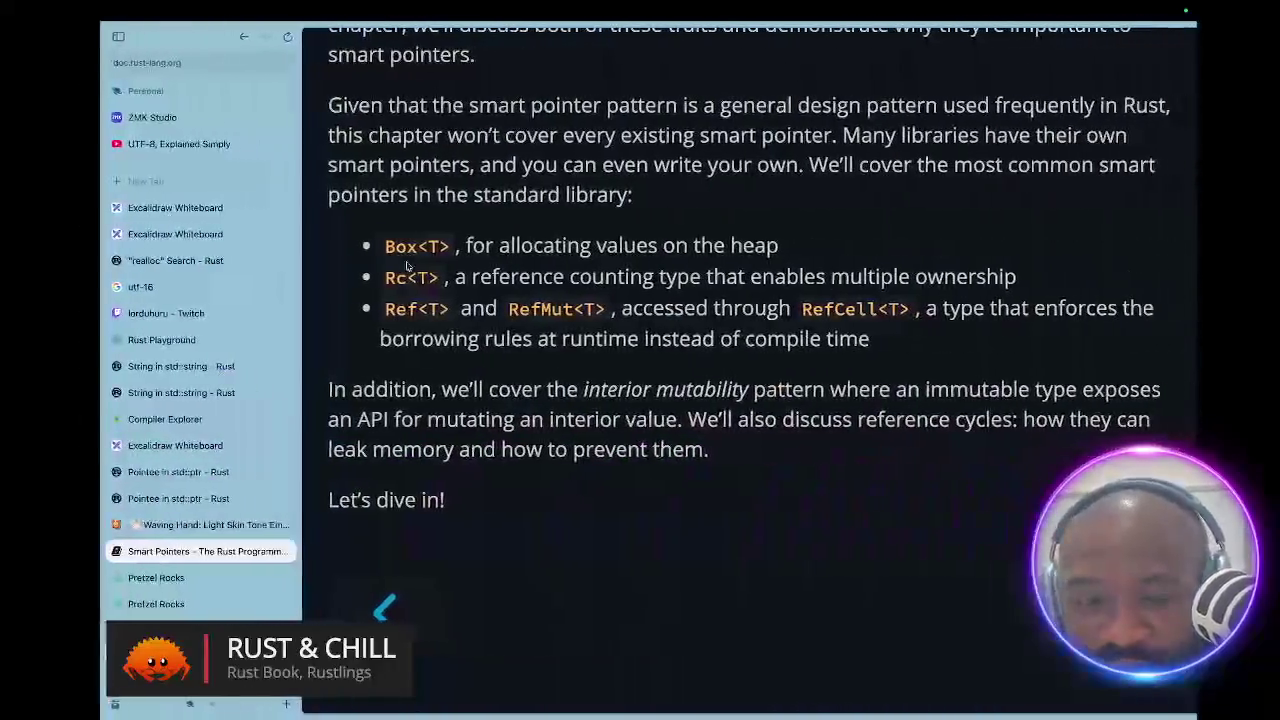
key(ctrl+Up)
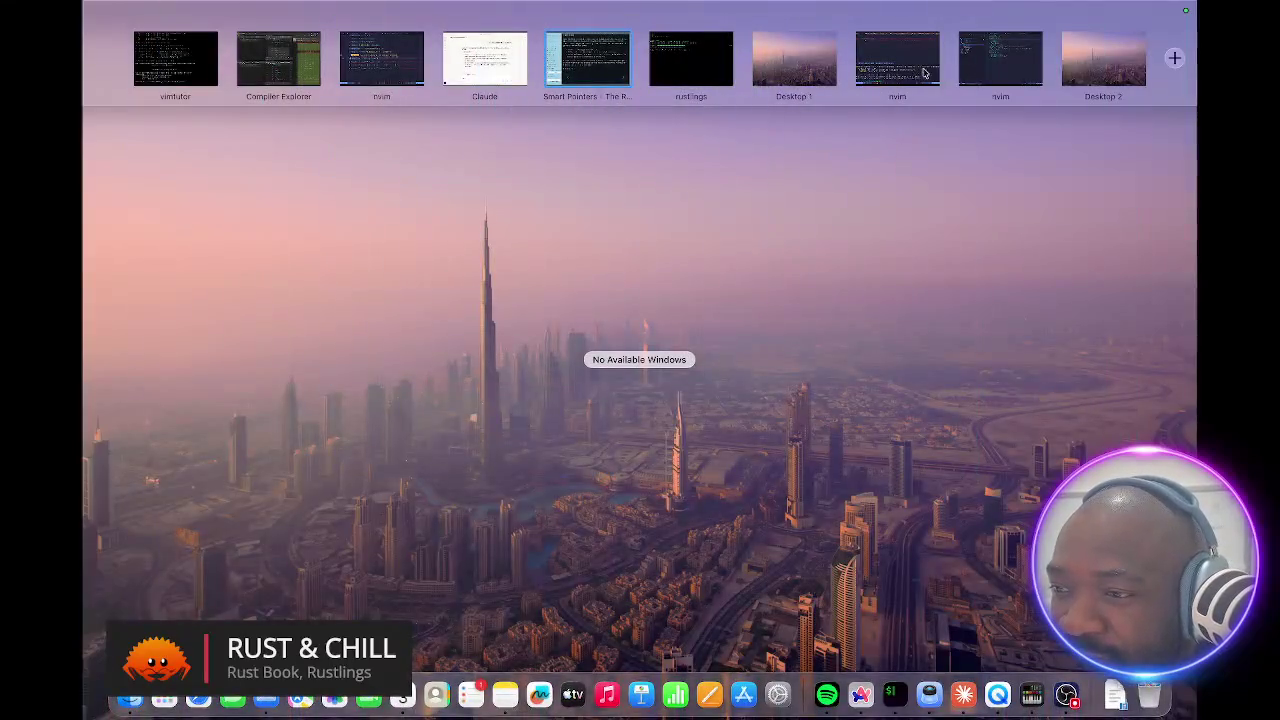
click(897, 66)
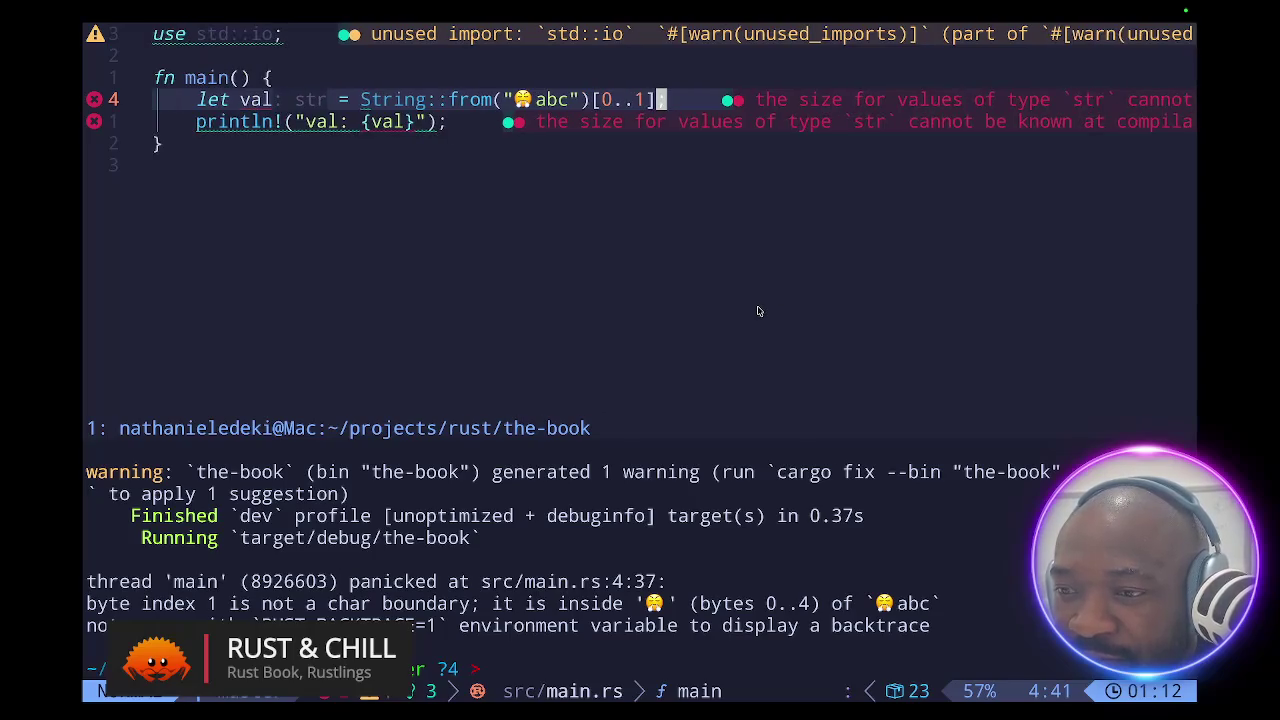
key(ctrl+Up)
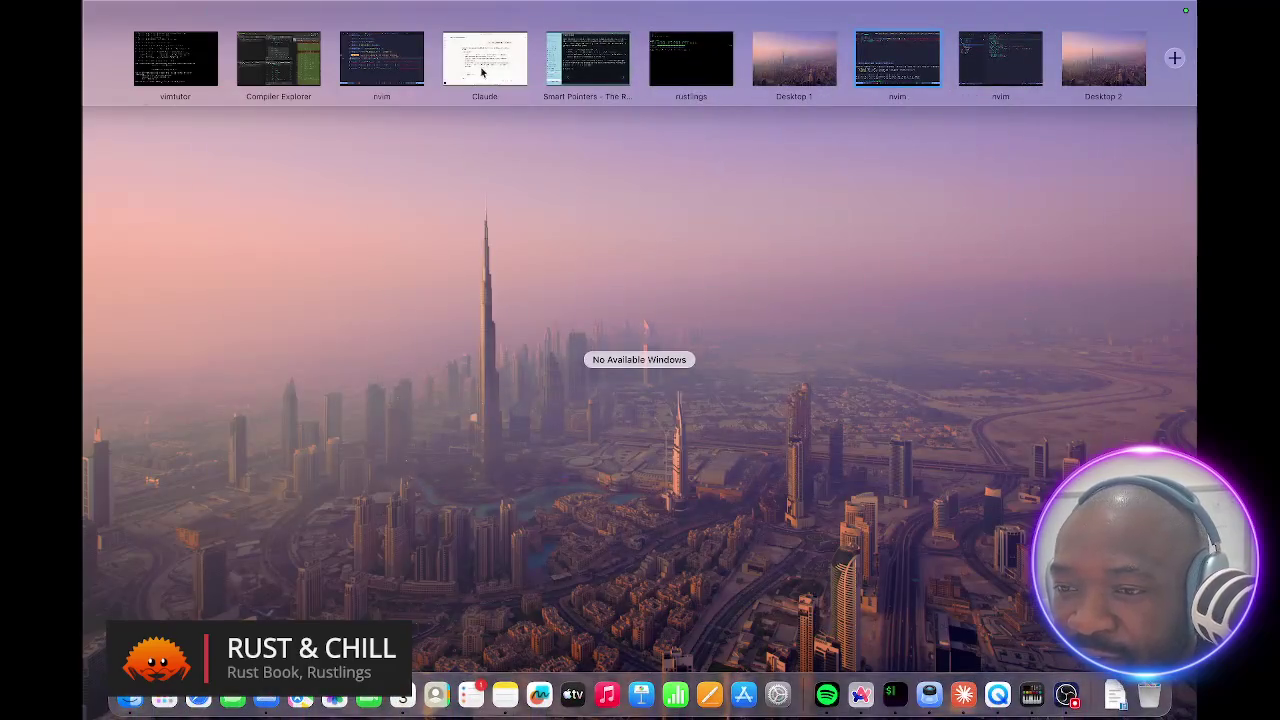
click(396, 68)
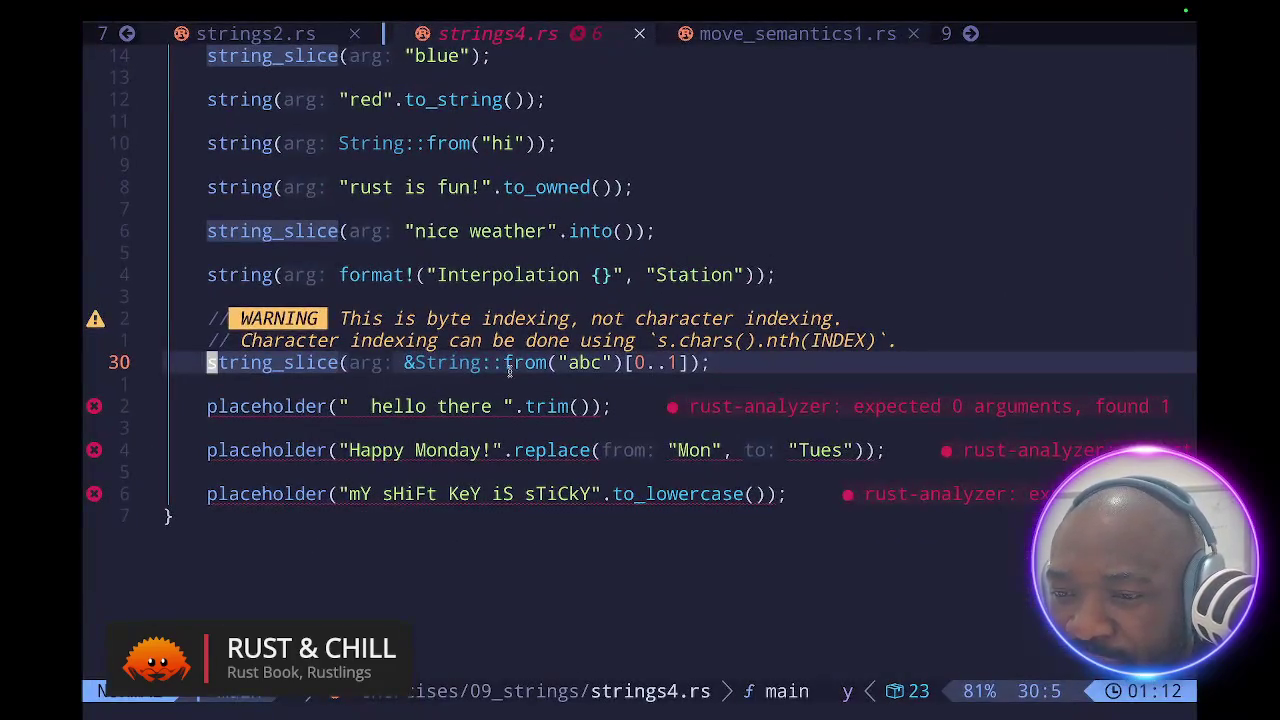
click(405, 364)
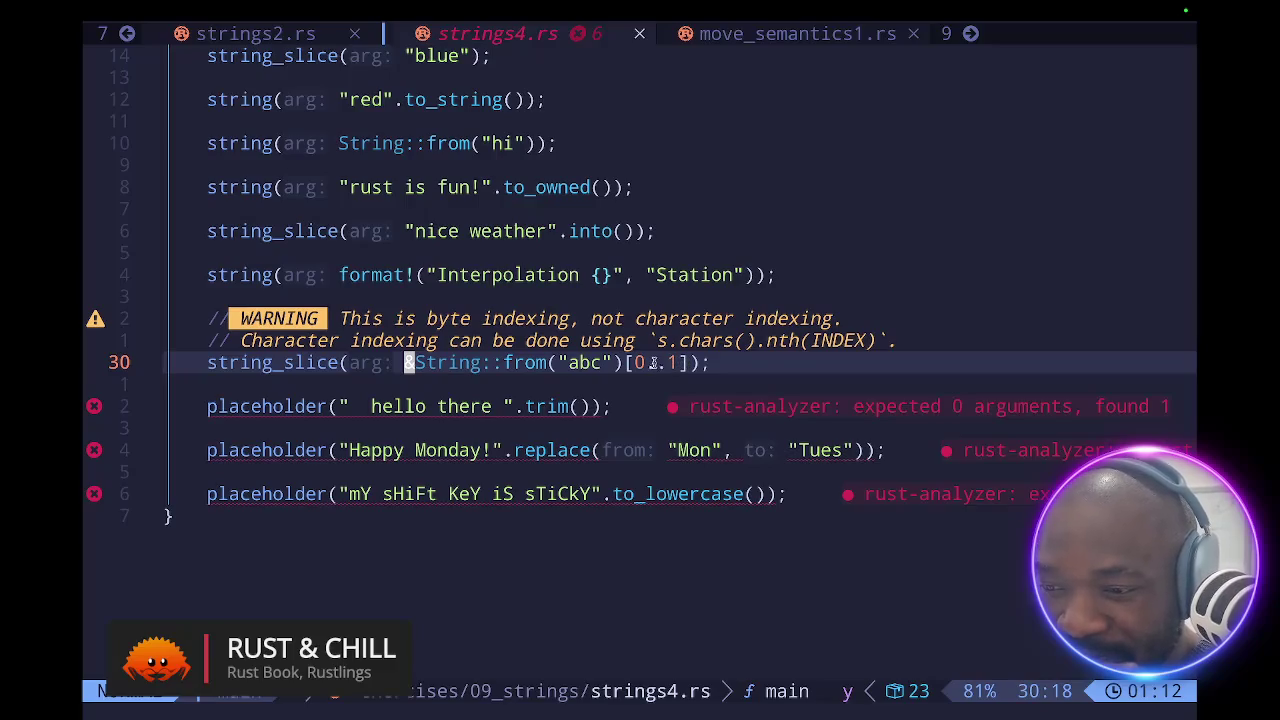
click(596, 363)
click(582, 363)
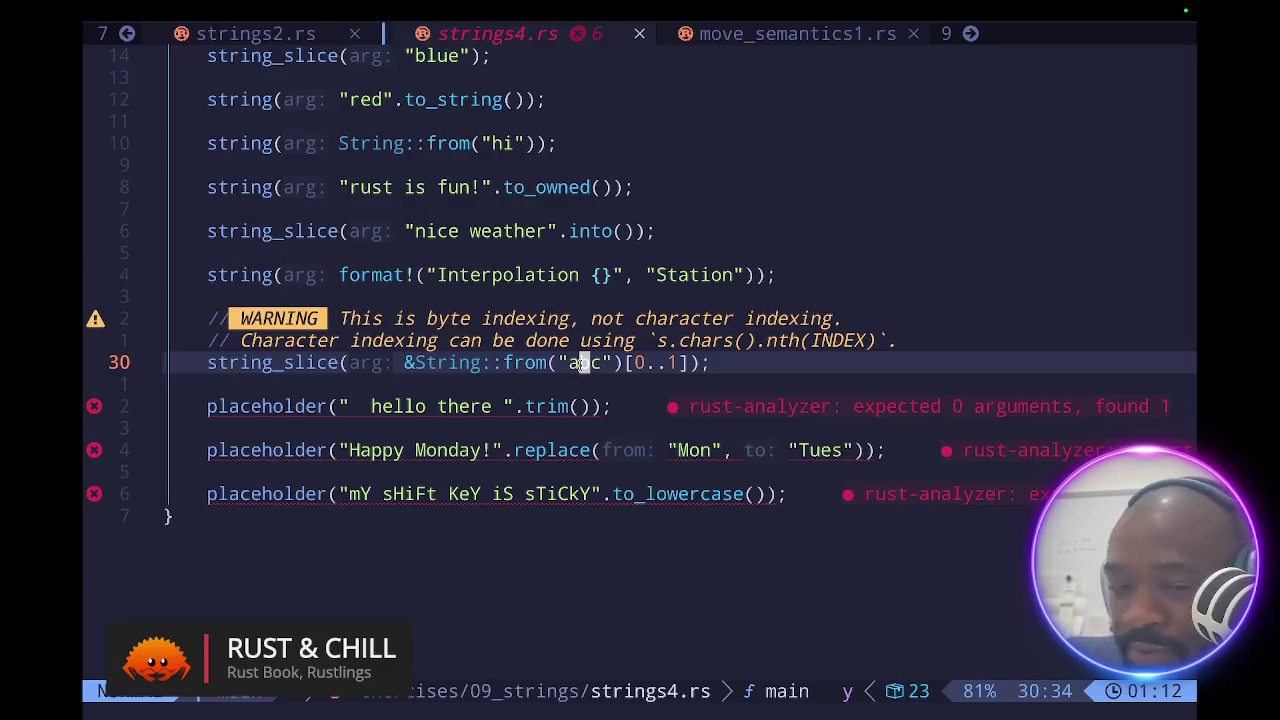
click(322, 403)
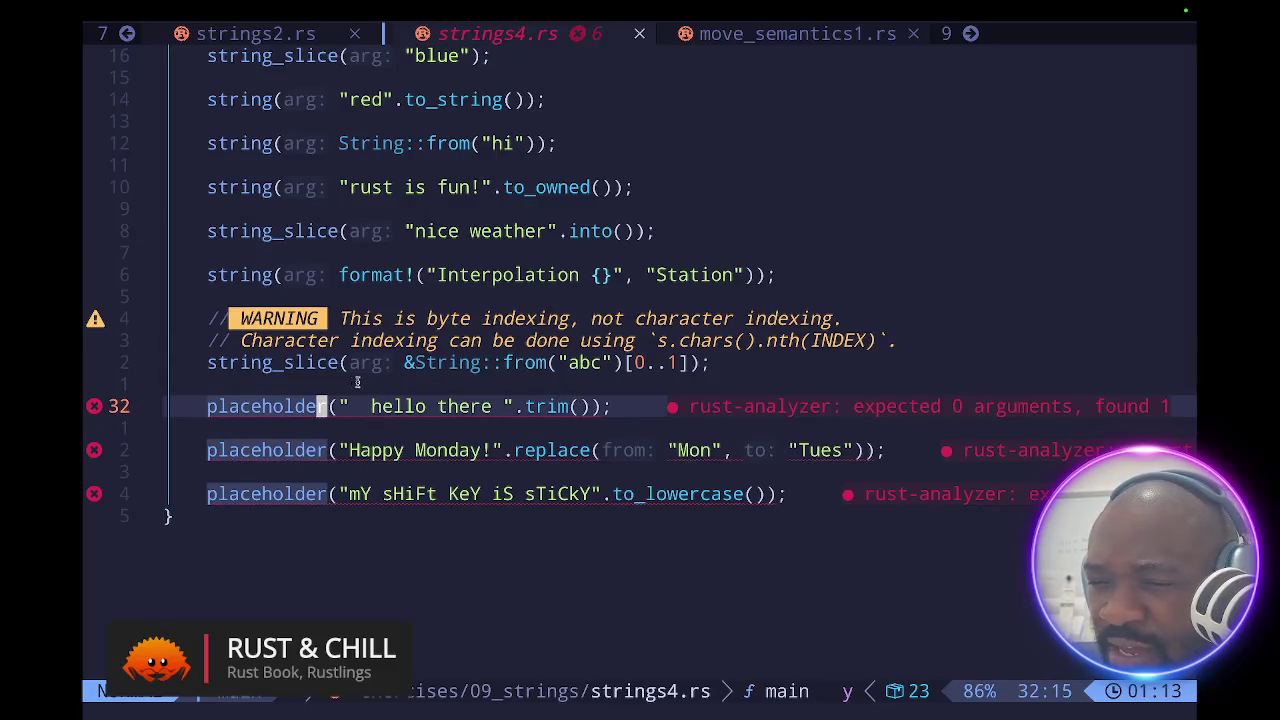
click(210, 406)
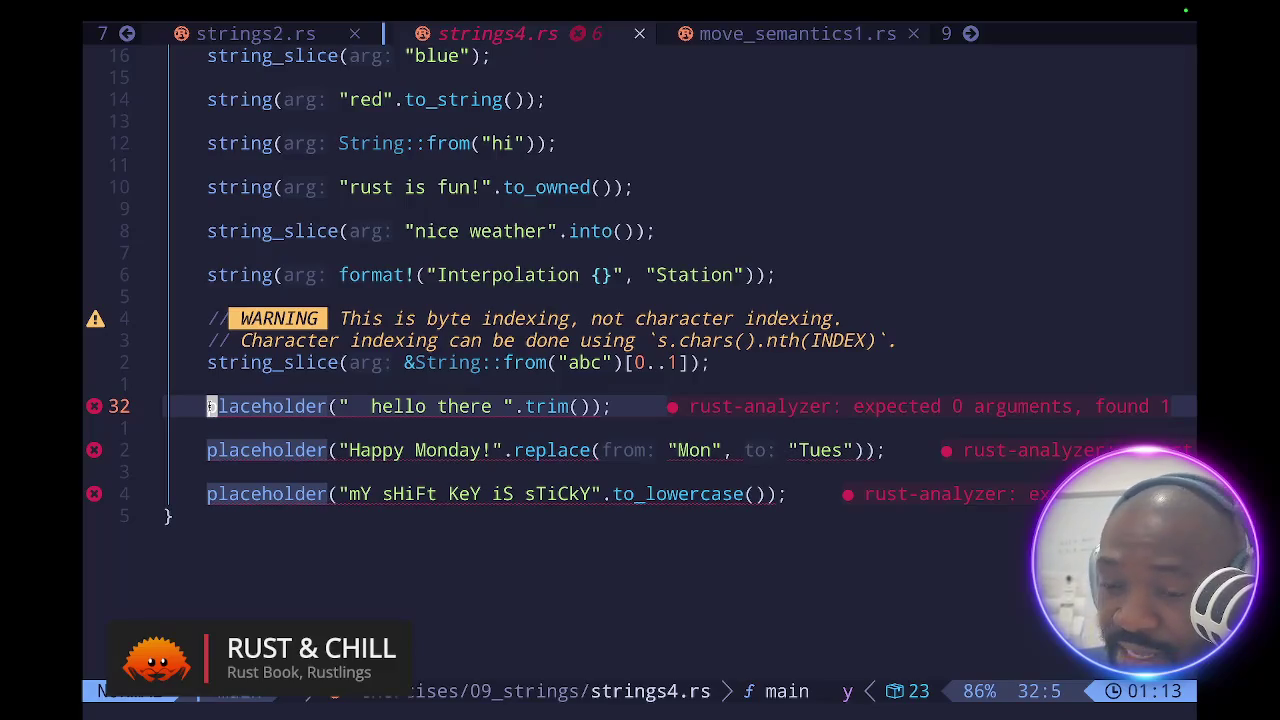
- Fill the line 32 trim placeholder with string_slice and line 34 with string, then save
text(ce)
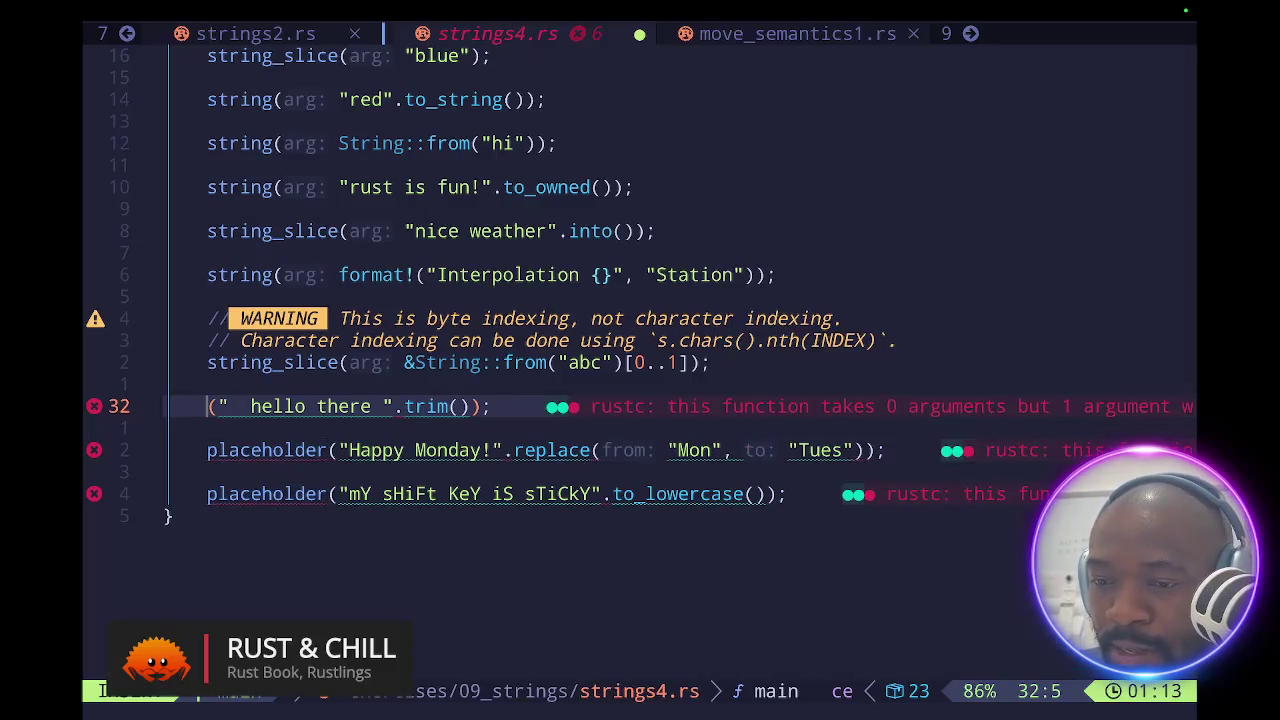
text(string)
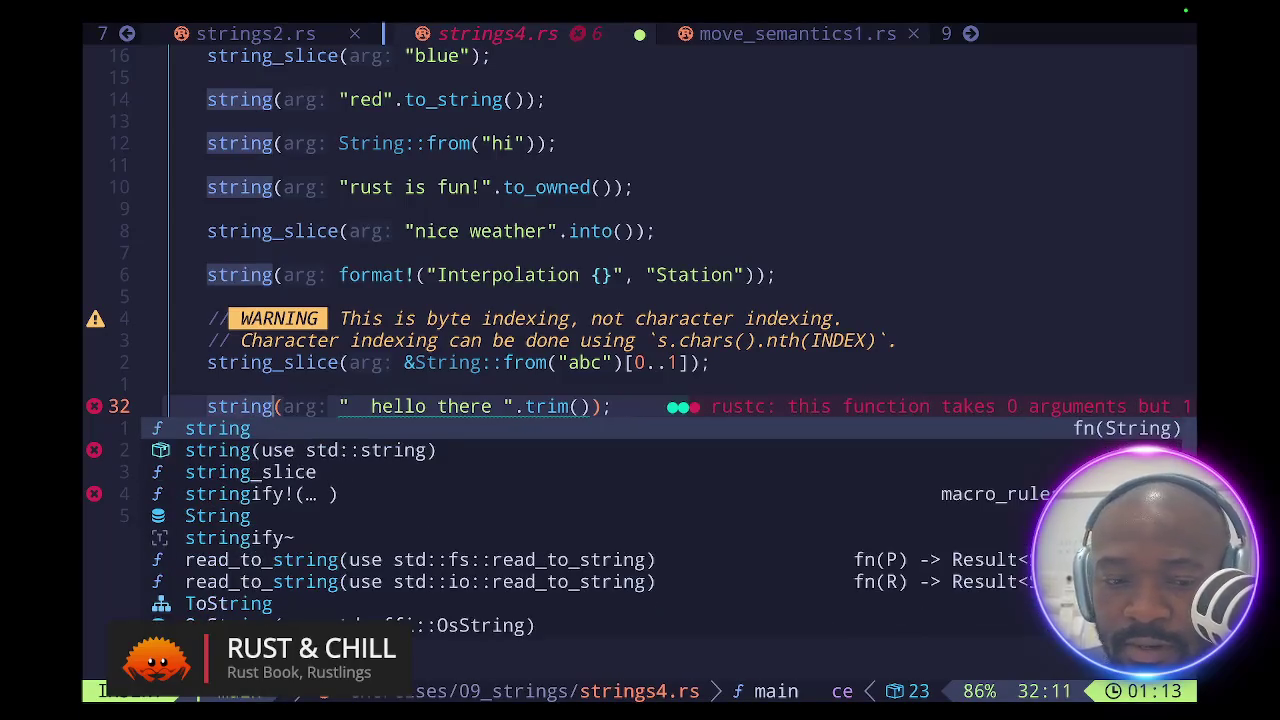
text(_slice)
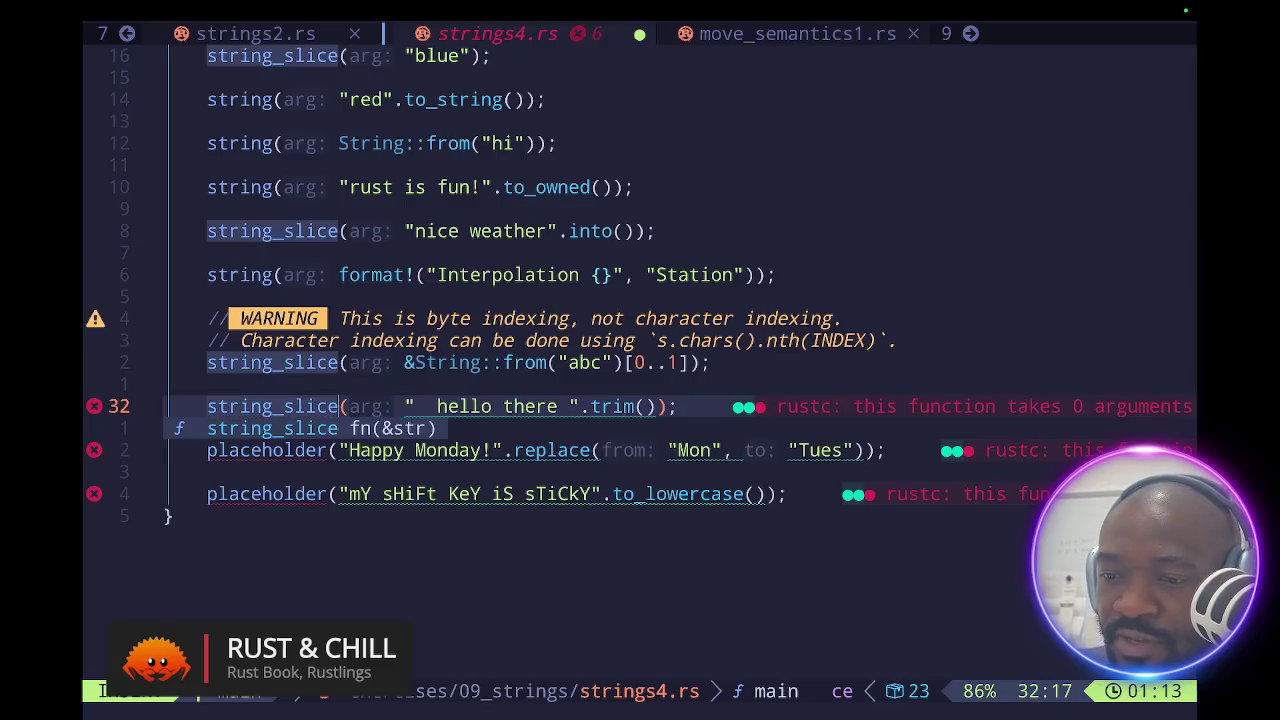
key(Escape)
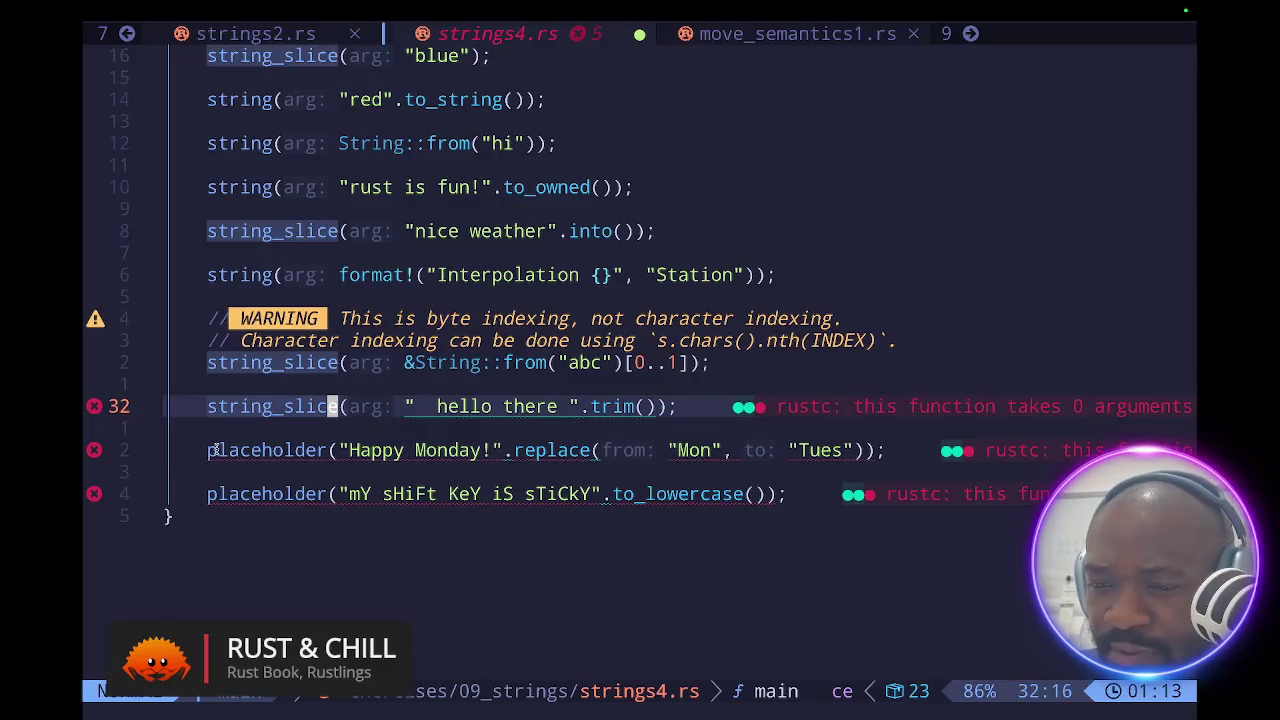
click(211, 451)
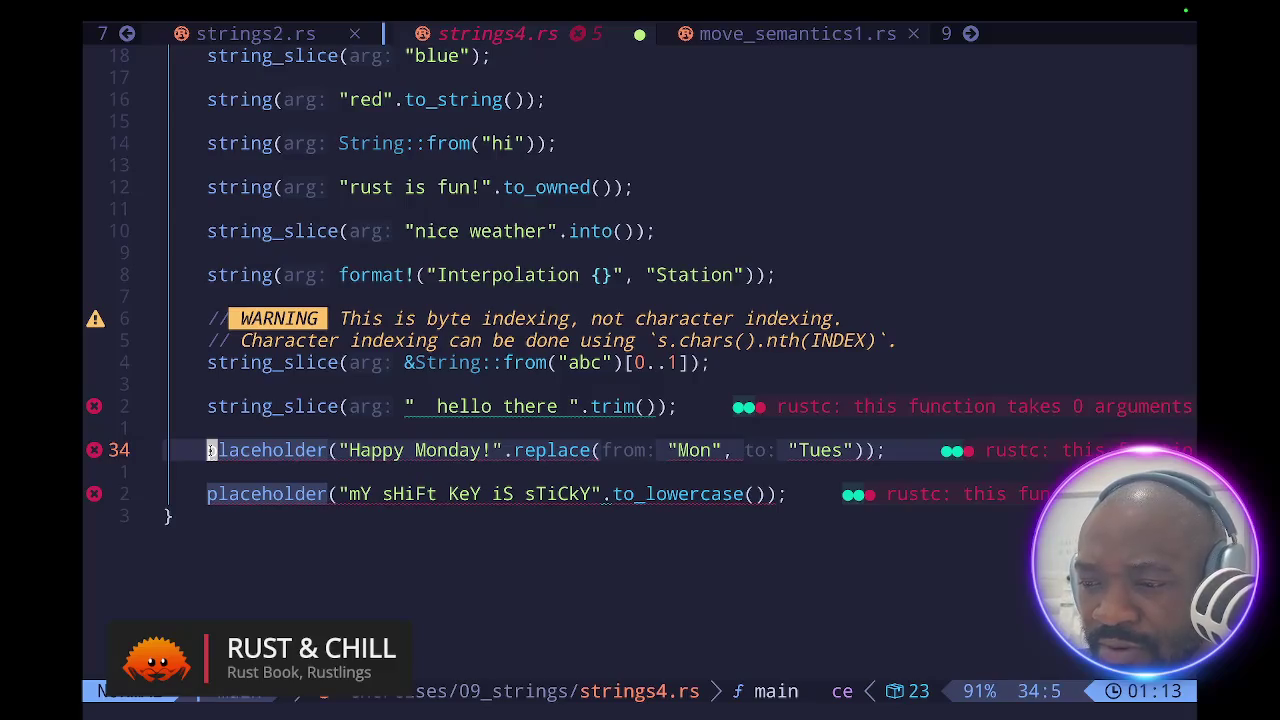
text(ce)
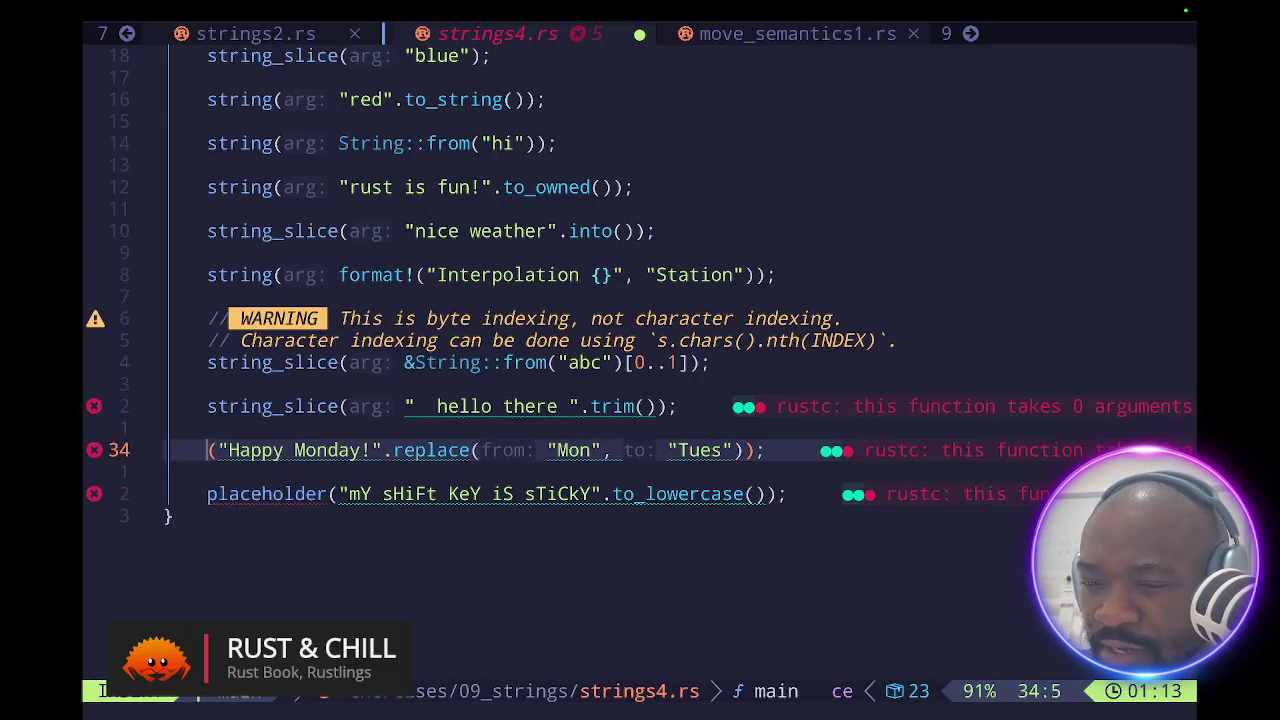
text(string)
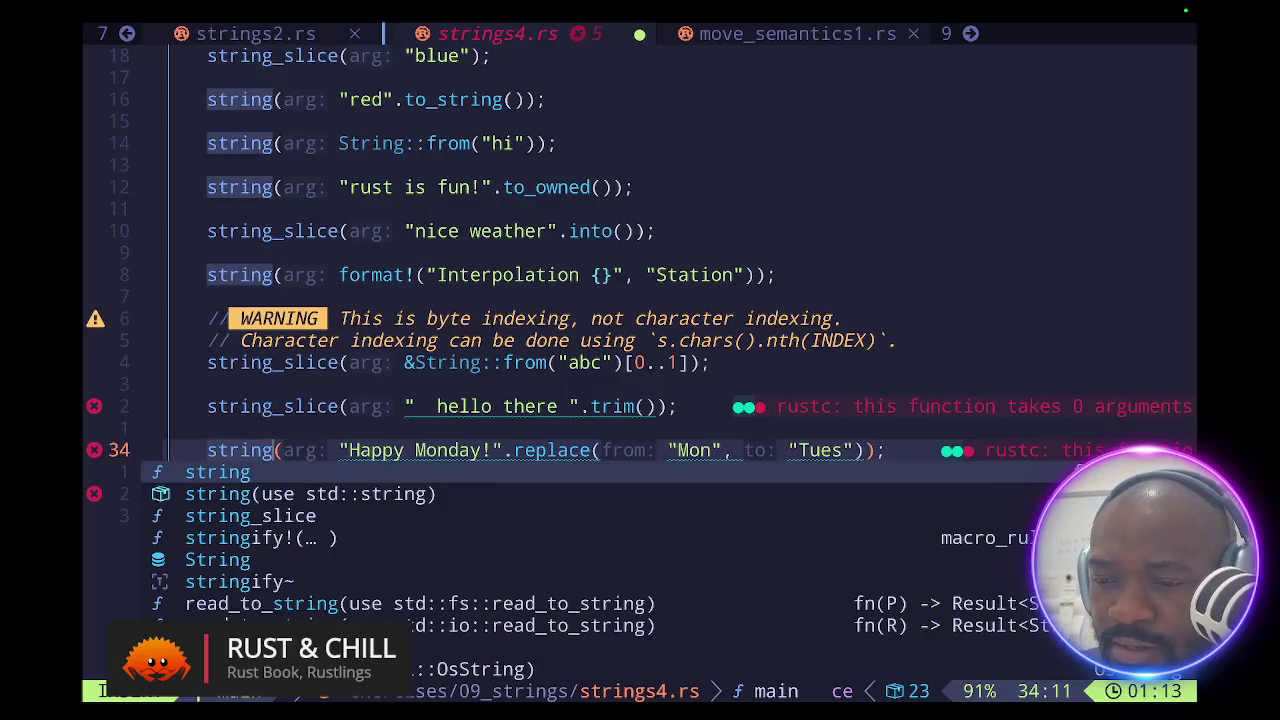
key(Escape)
text(:w)
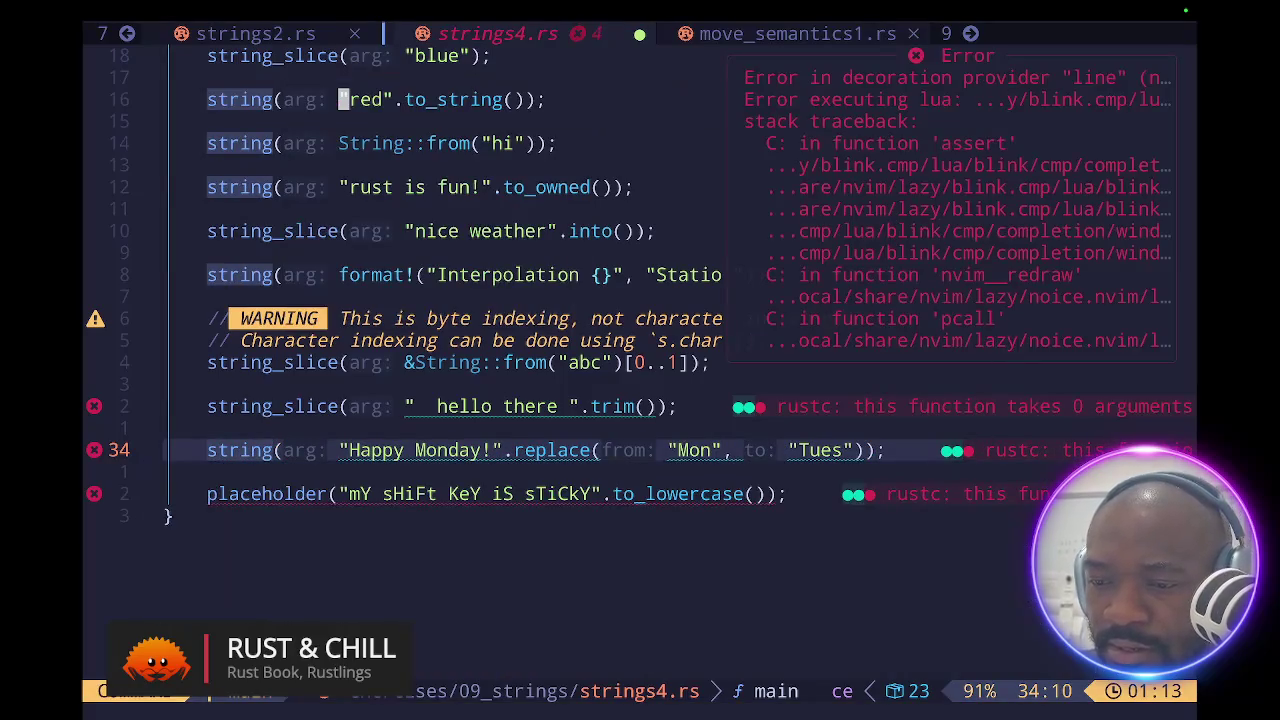
key(Return)
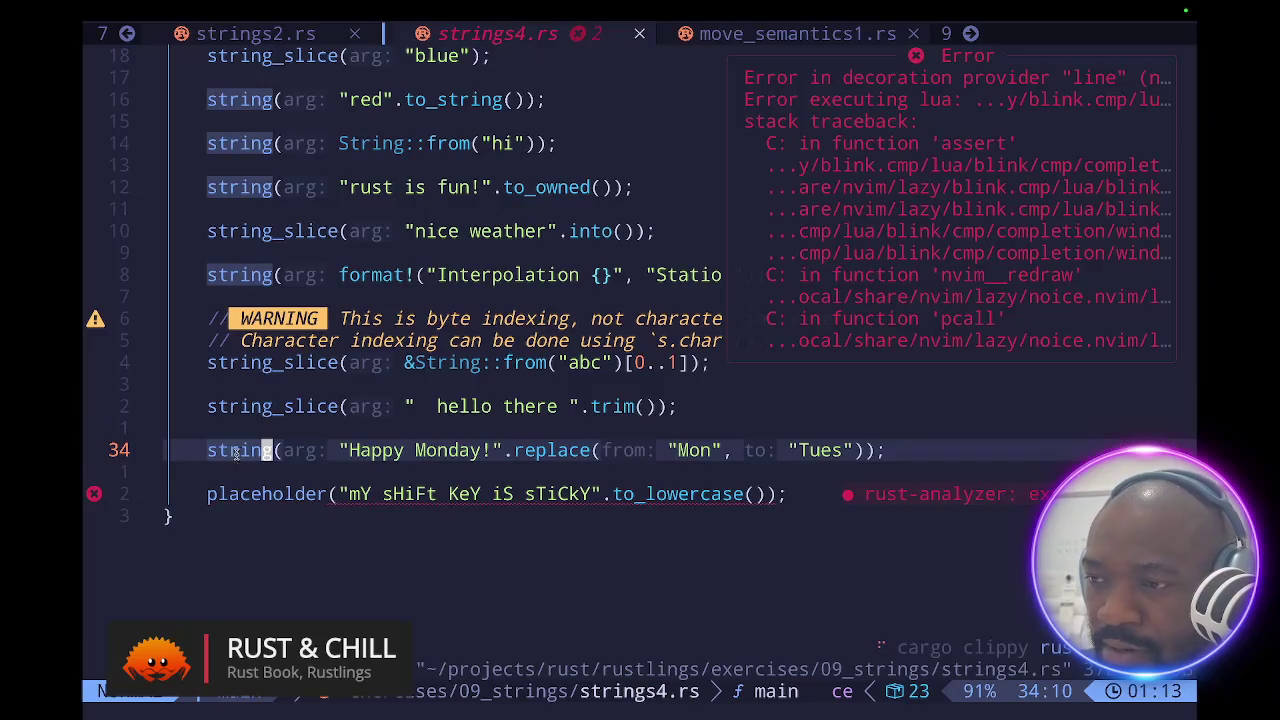
- Replace the line 36 to_lowercase placeholder with string and save strings4.rs again
click(397, 342)
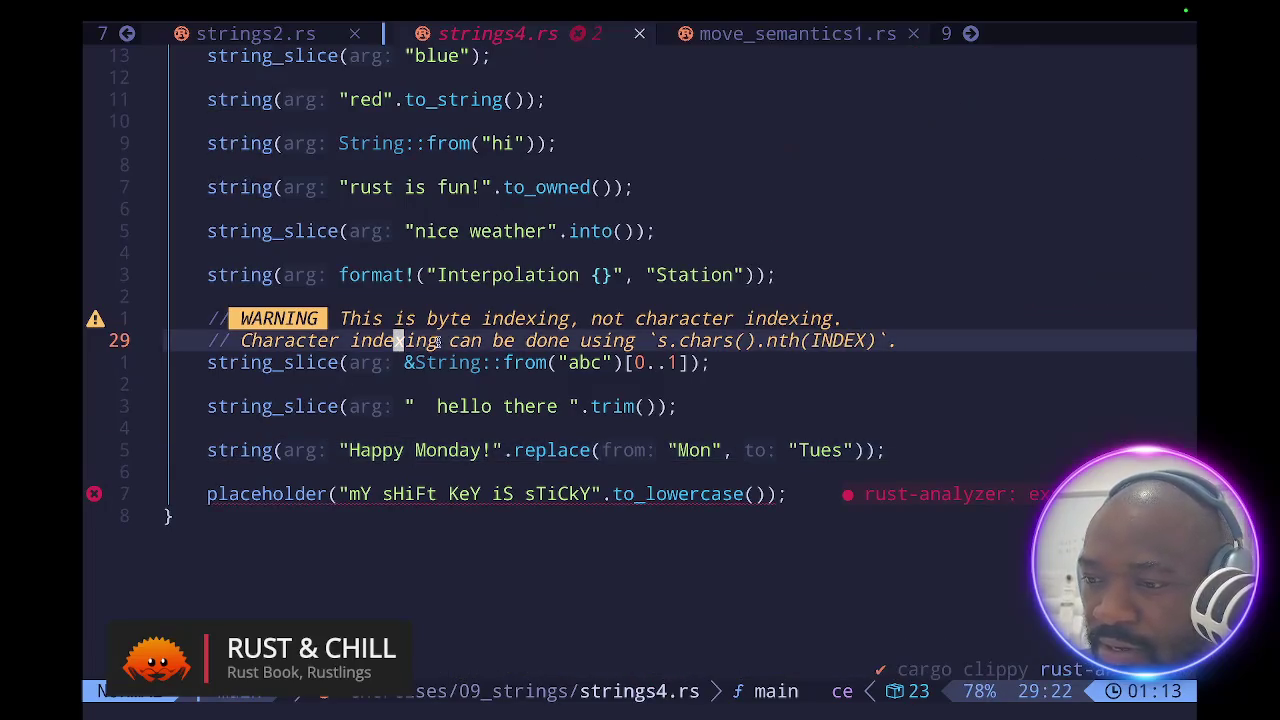
click(398, 408)
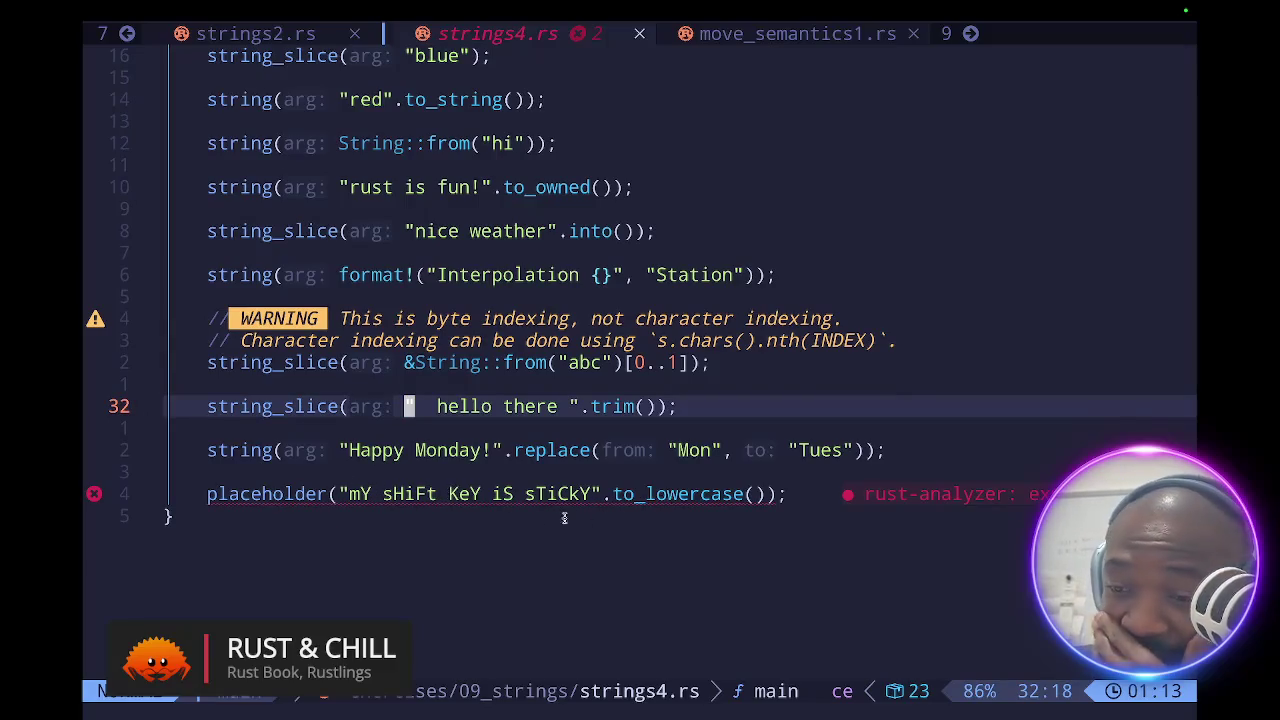
click(329, 493)
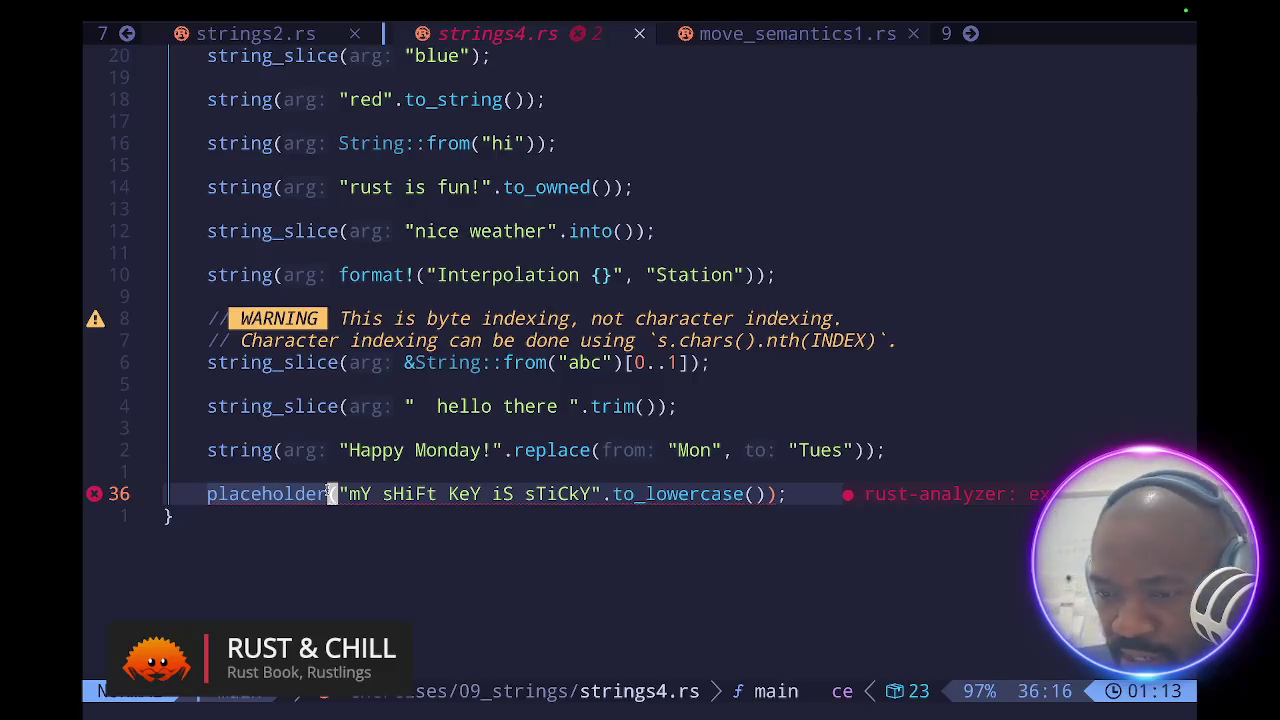
click(211, 494)
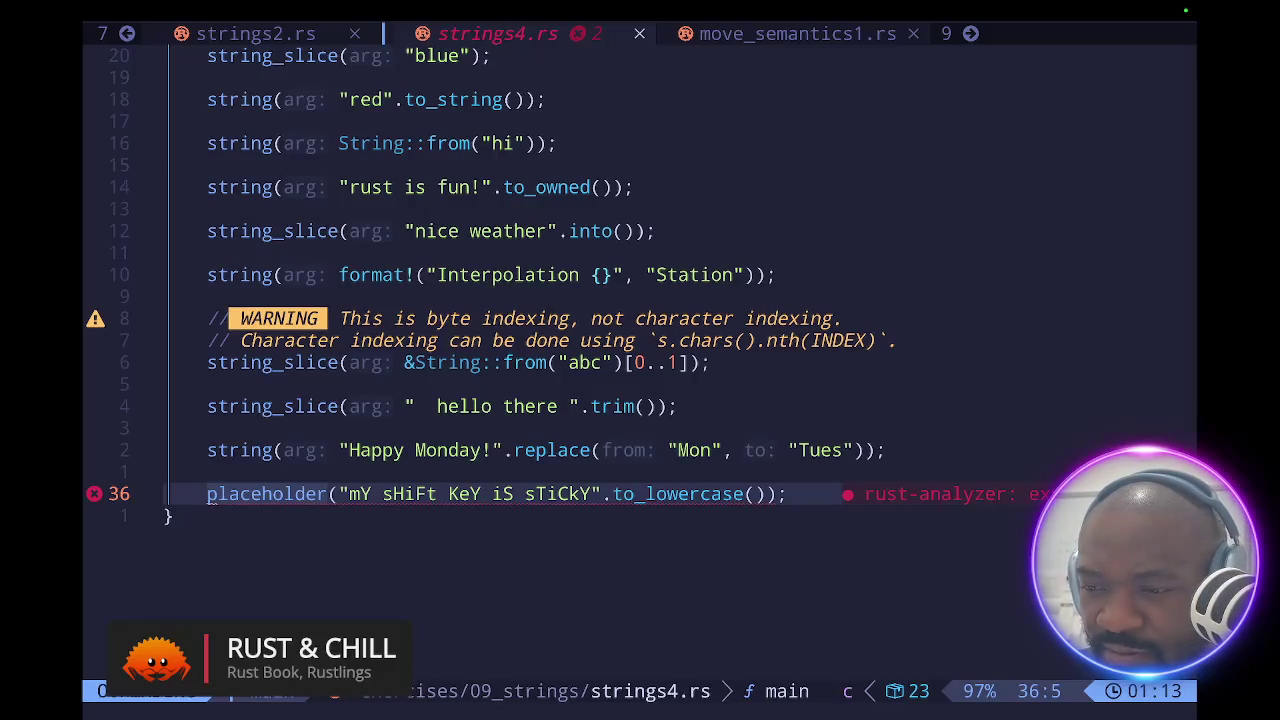
text(cw)
text(string)
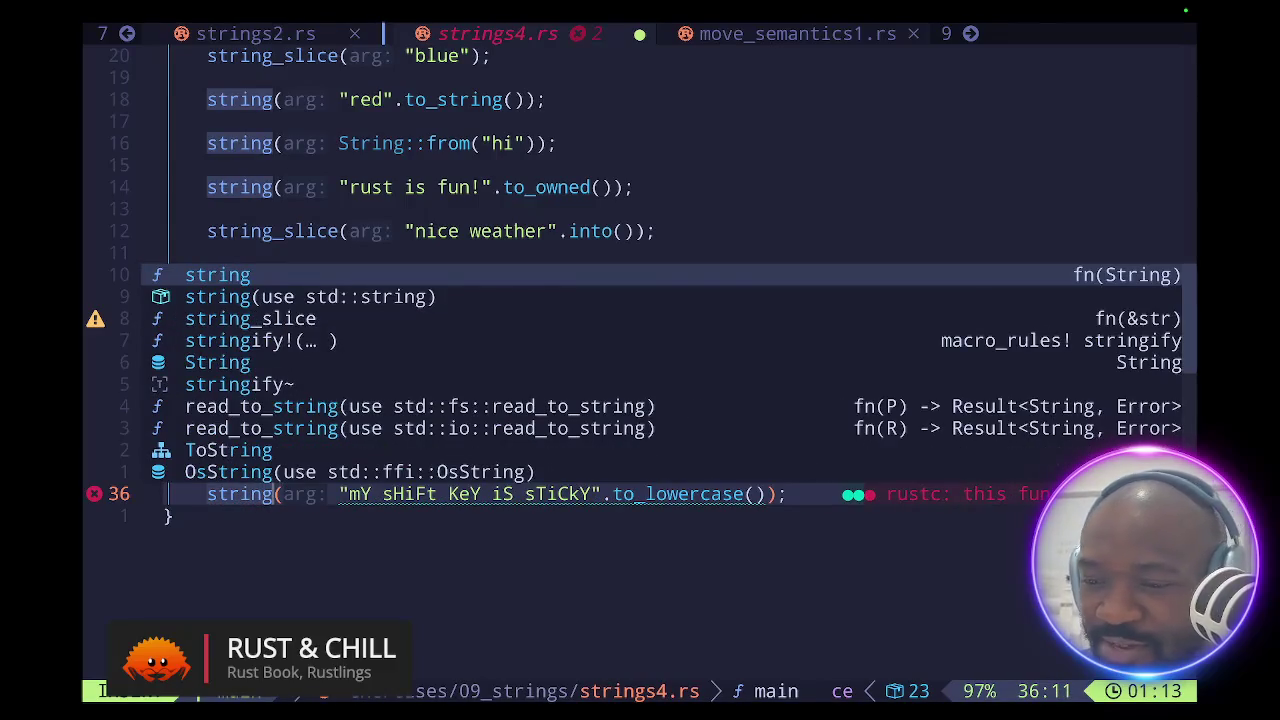
key(Escape)
text(:w)
key(Return)
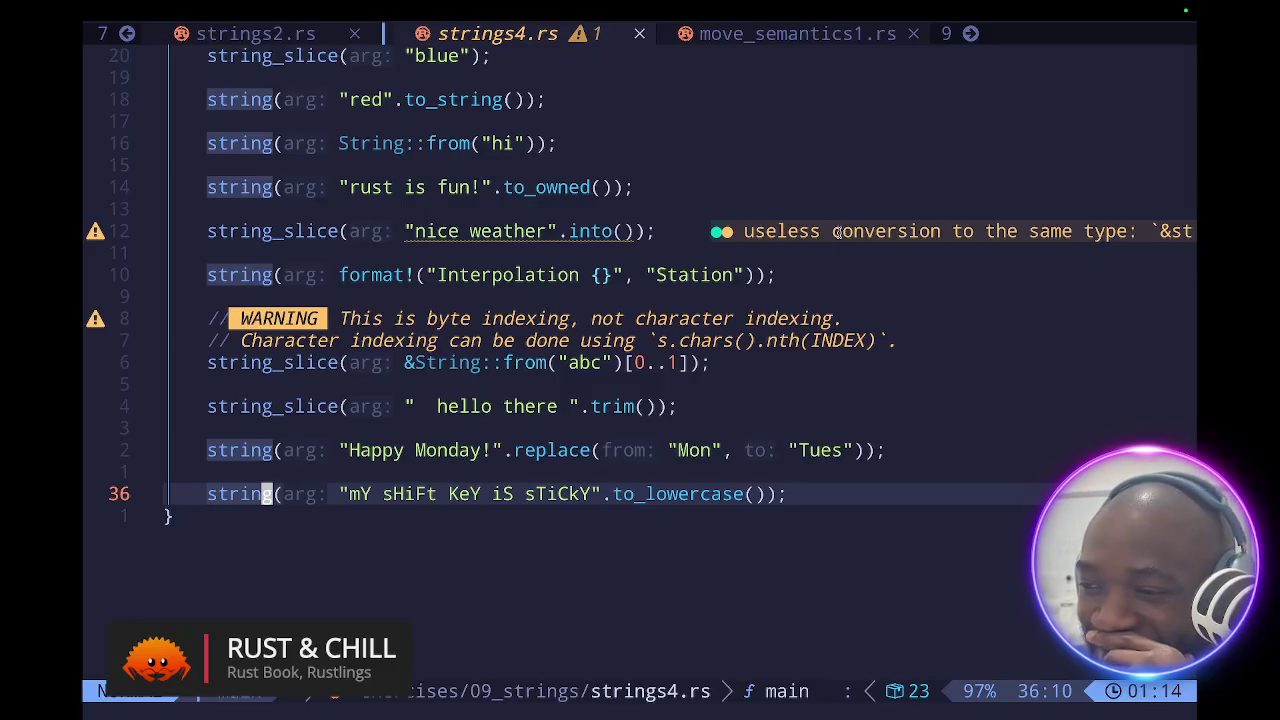
key(l)
key(l)
key(l)
key(l)
key(l)
key(l)
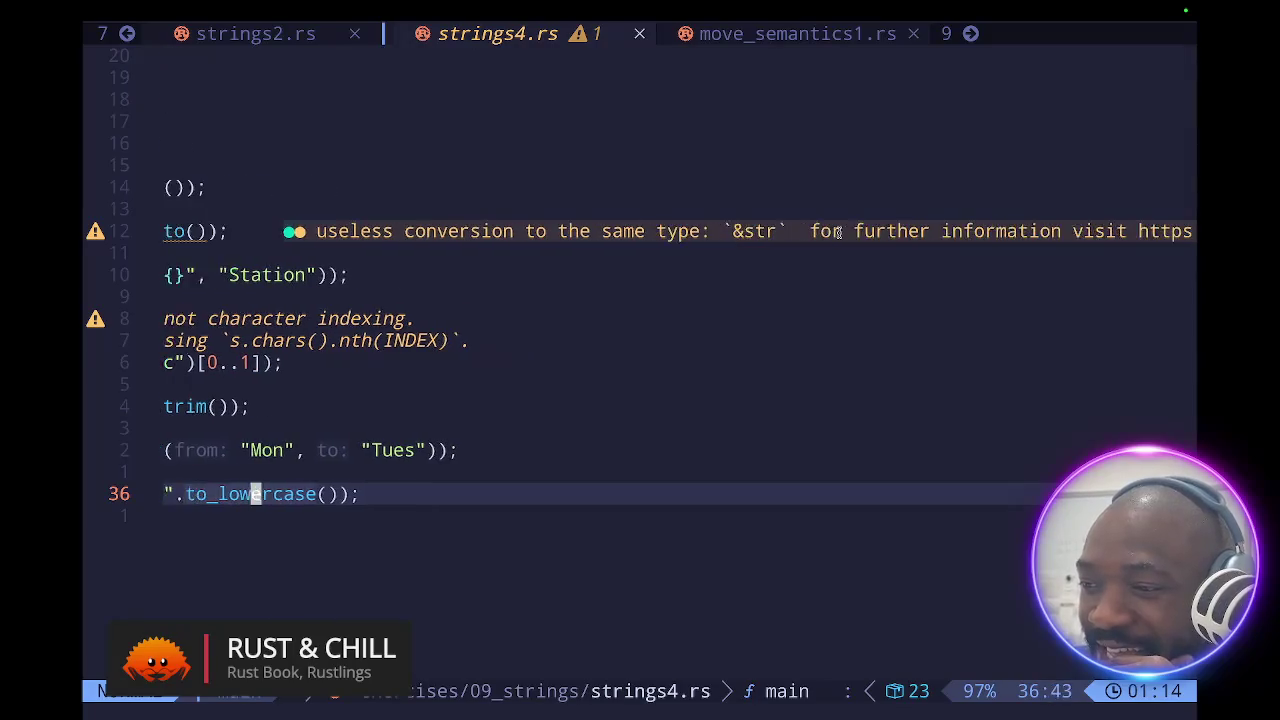
key(k)
key(k)
key(k)
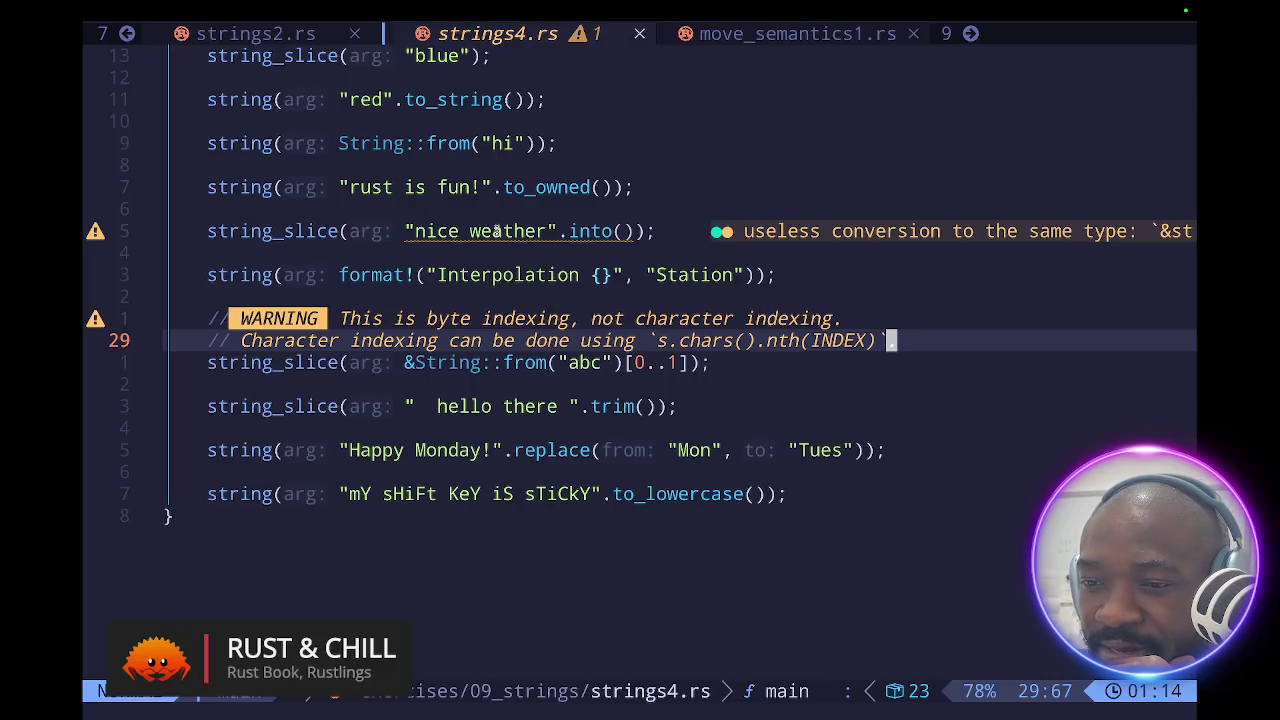
click(340, 231)
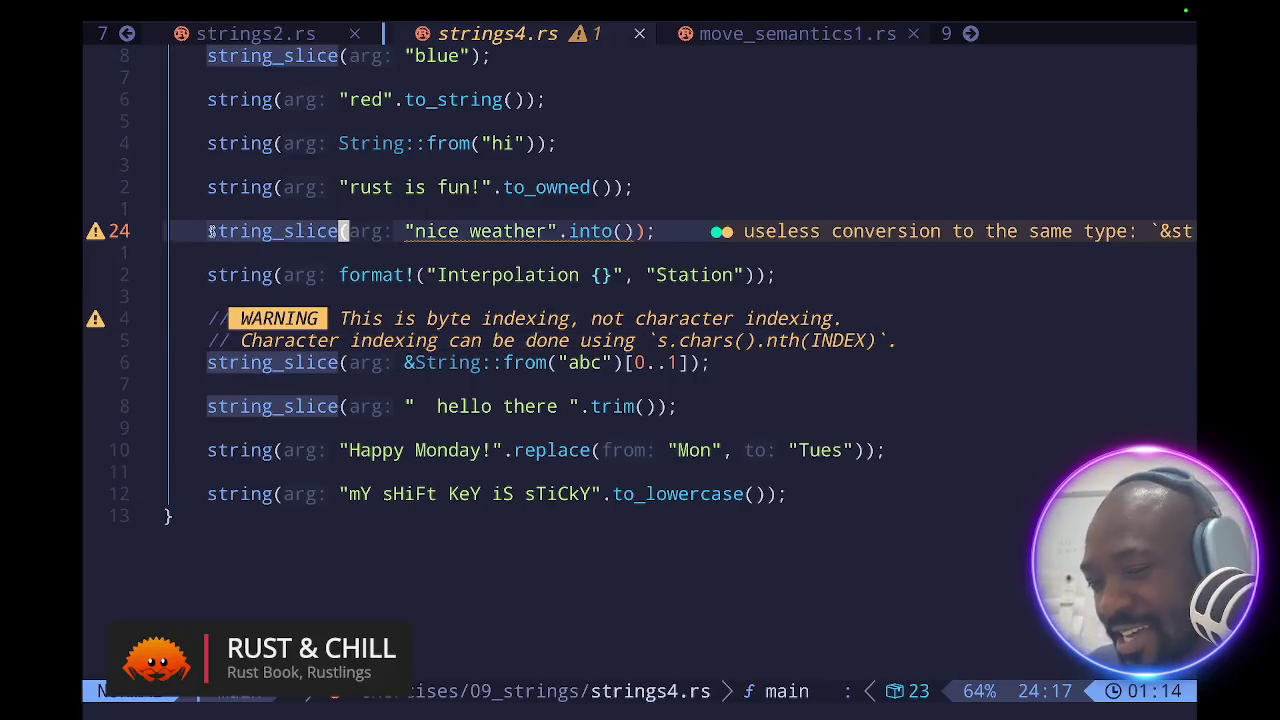
click(212, 231)
text(cwstrin)
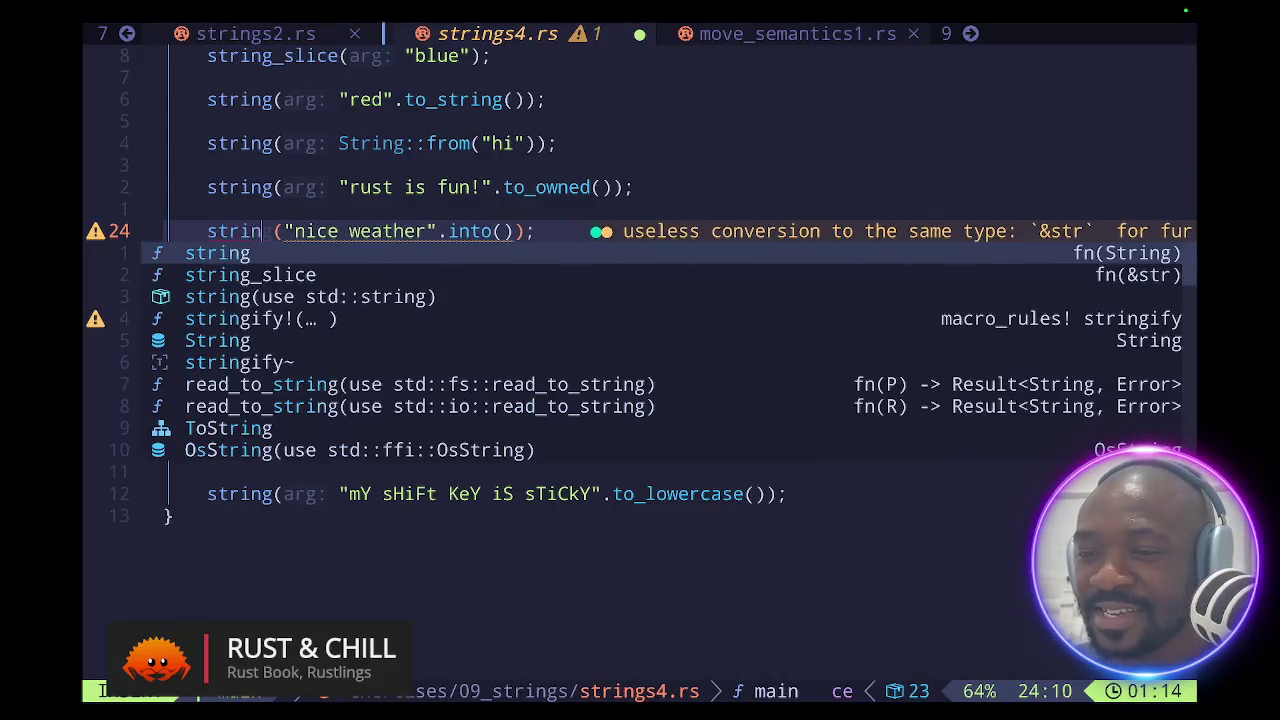
text(g)
key(Escape)
key(ctrl+s)
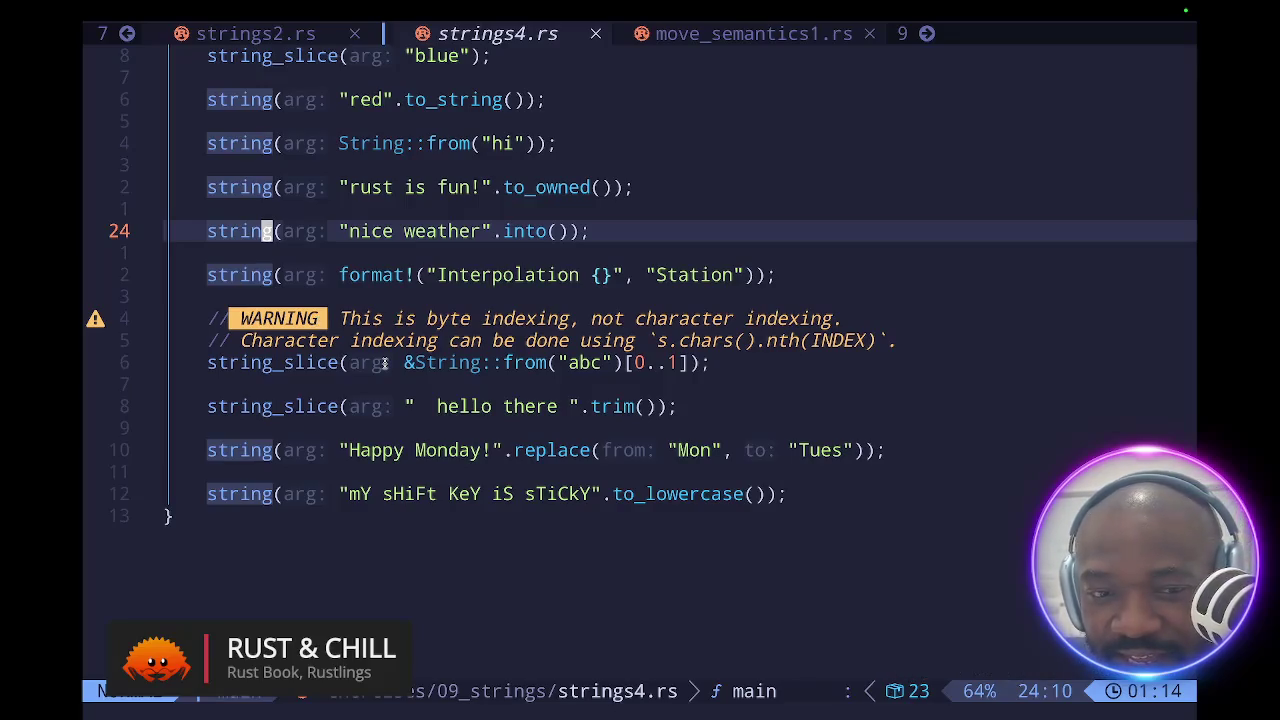
key(ctrl+Up)
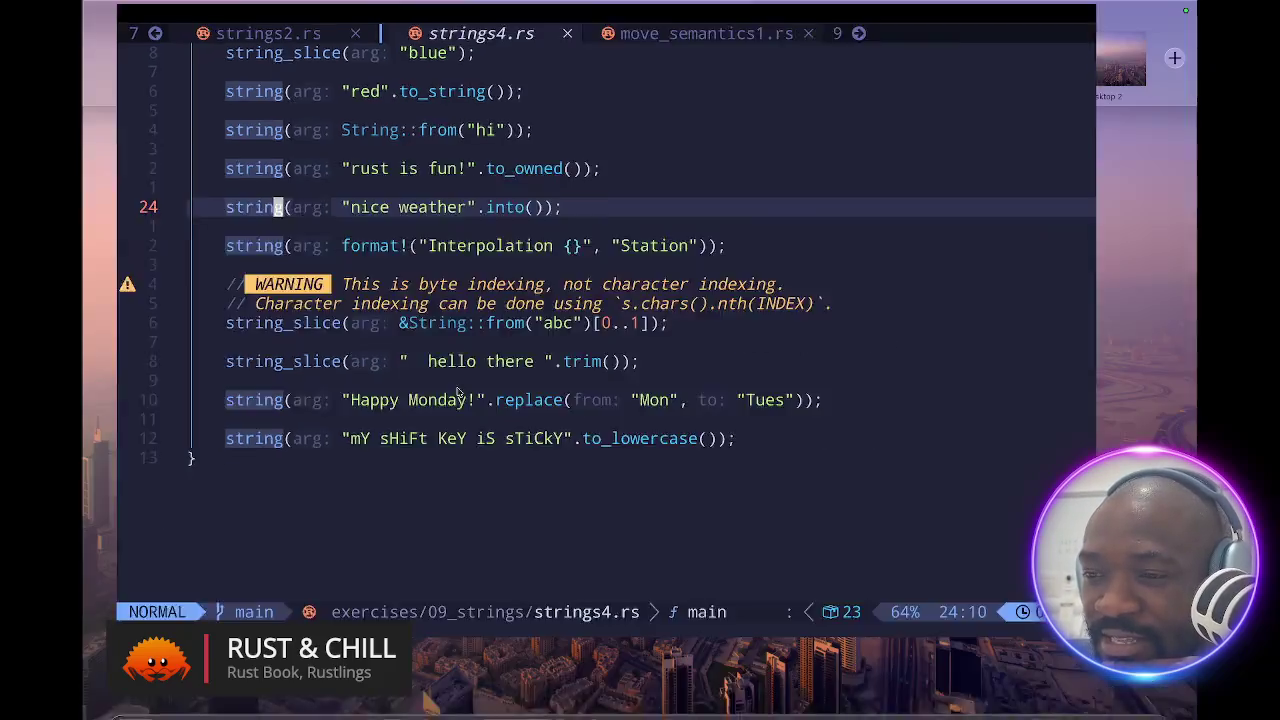
key(ctrl+Up)
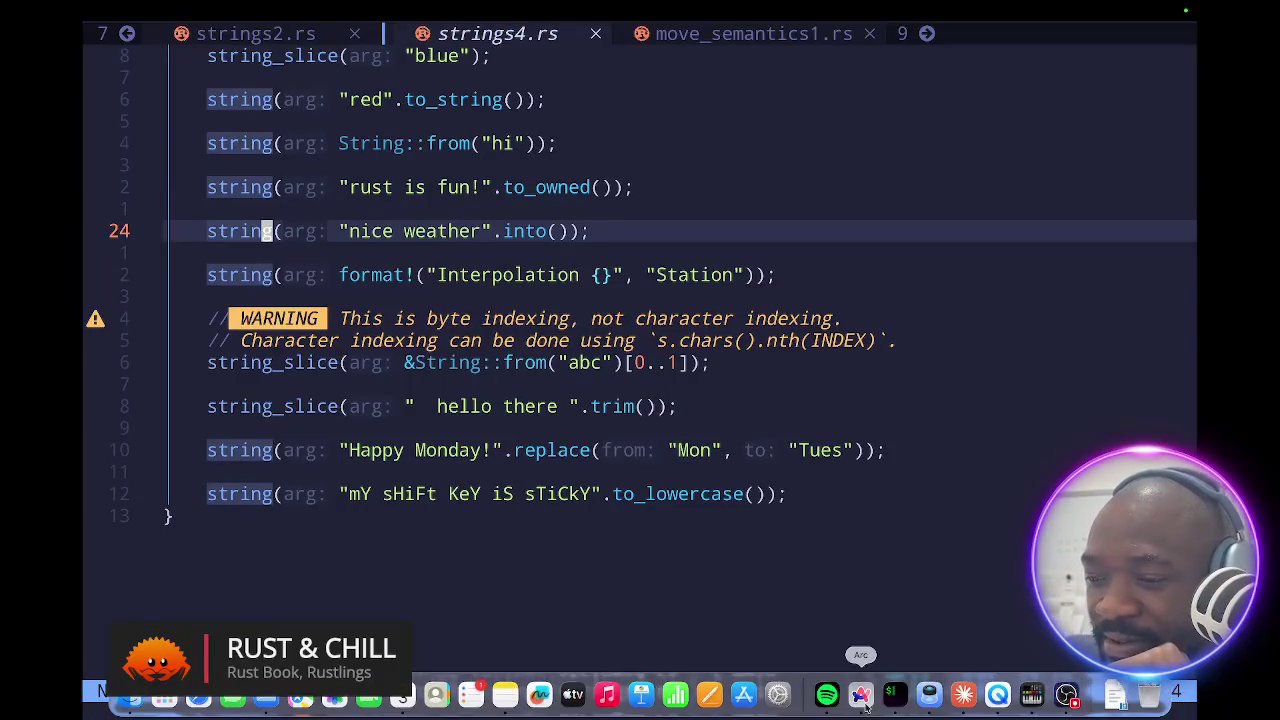
click(894, 698)
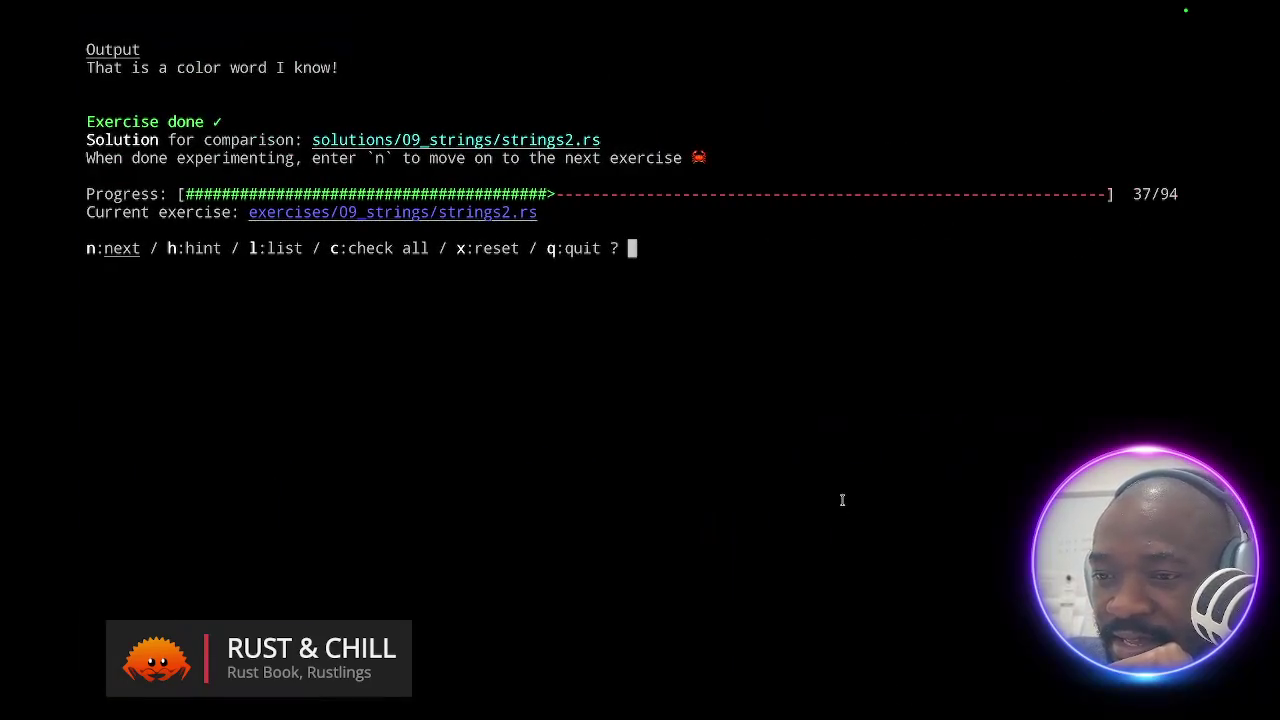
- Advance Rustlings to strings3, return to the trim line in strings4.rs, then show Mission Control
key(n)
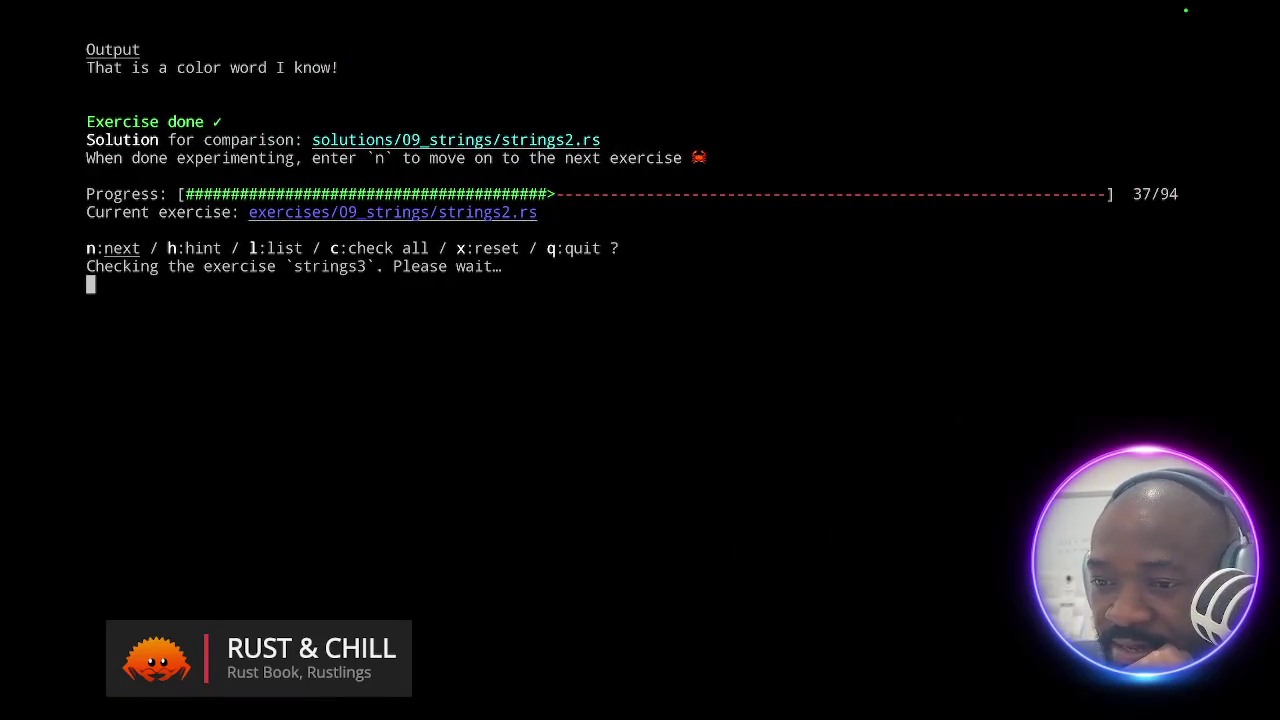
key(super+Tab)
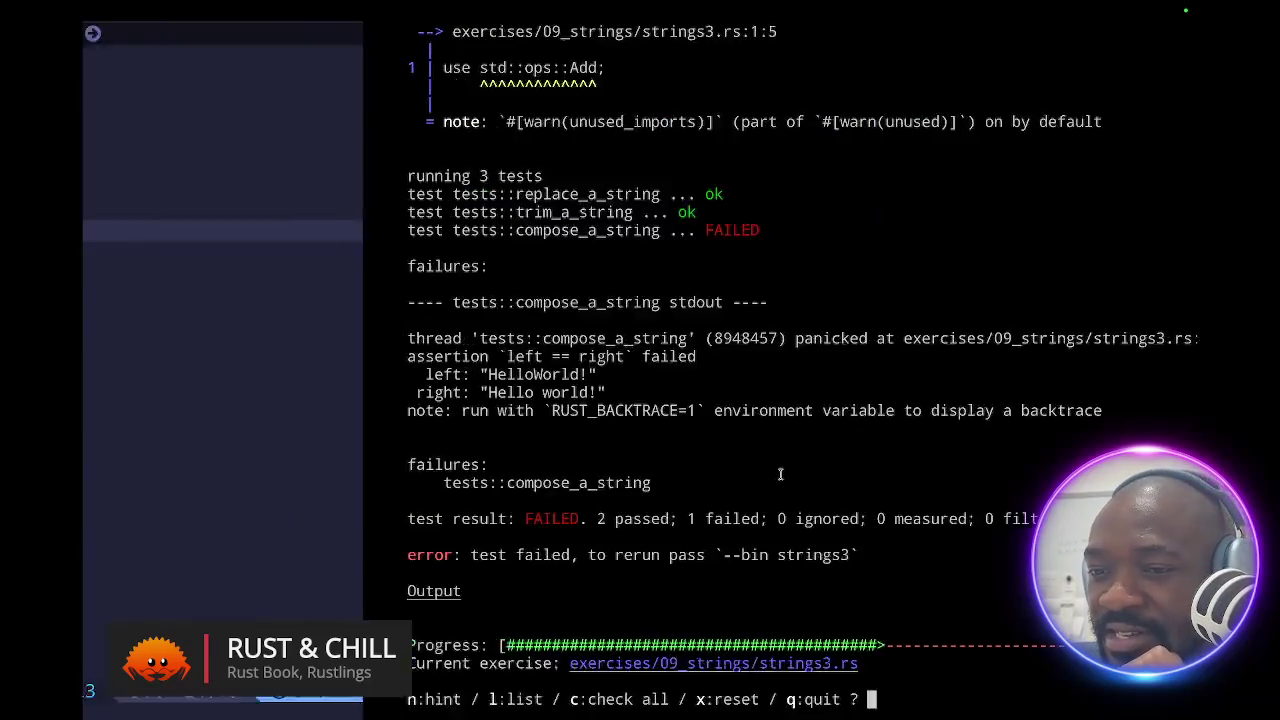
click(627, 407)
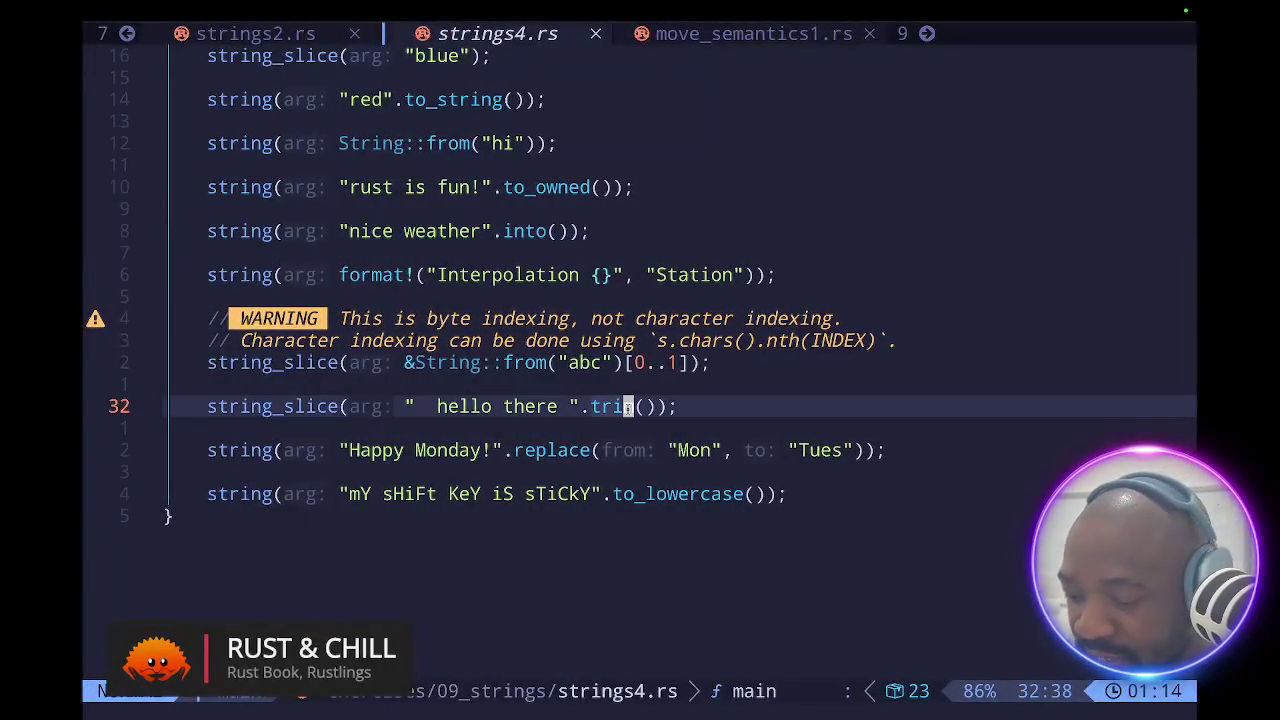
key(E)
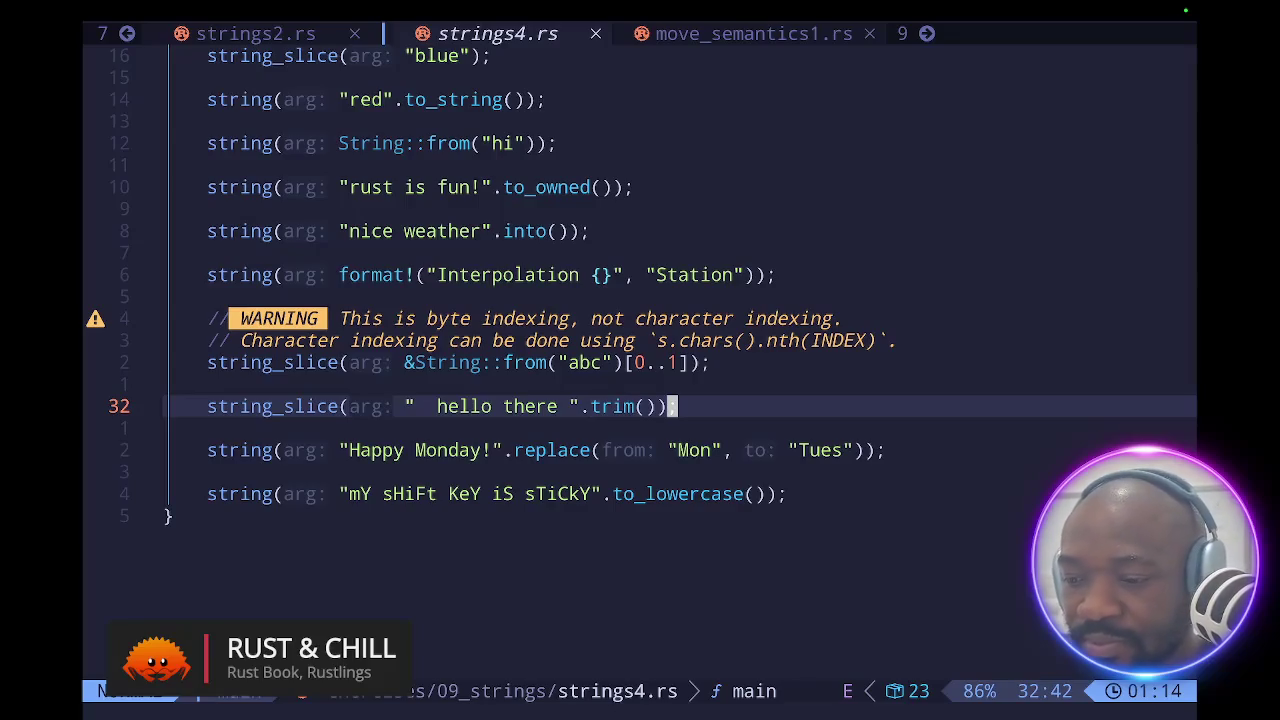
key(ctrl+Up)
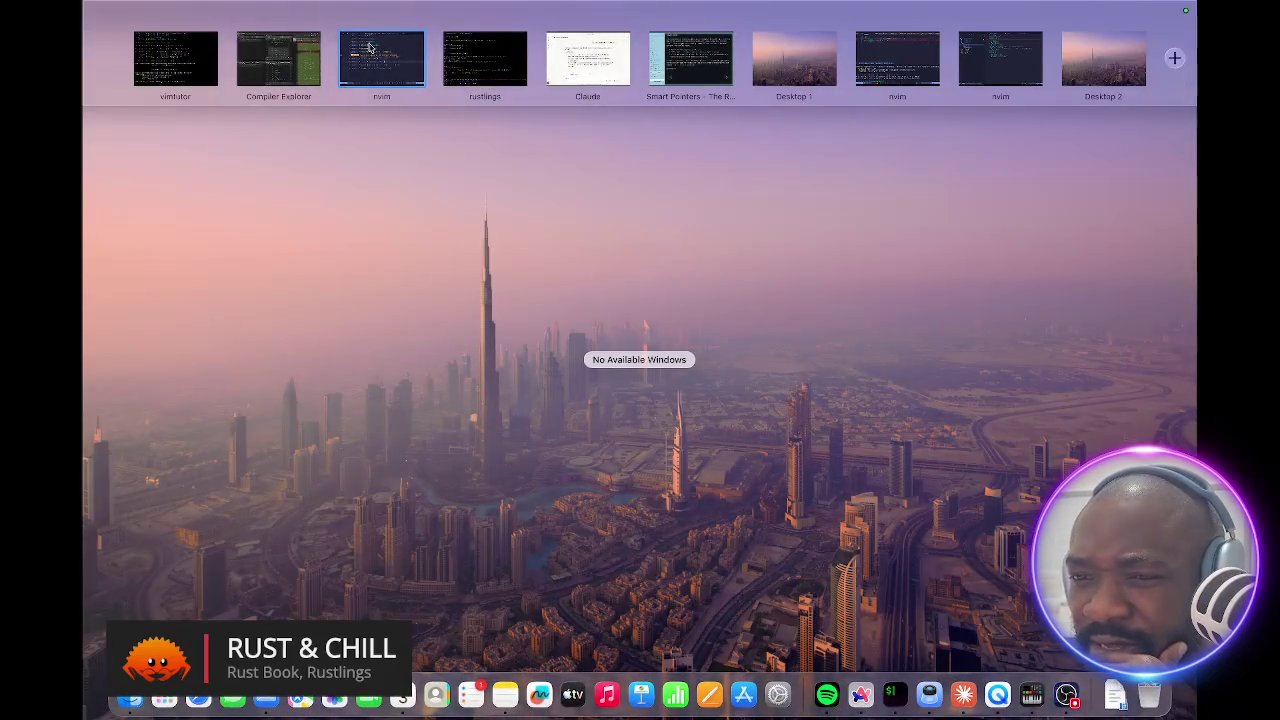
- Switch to the live_stream_pipeline nvim space and reveal aftercast/Cargo.toml's prost line in the explorer
click(1012, 62)
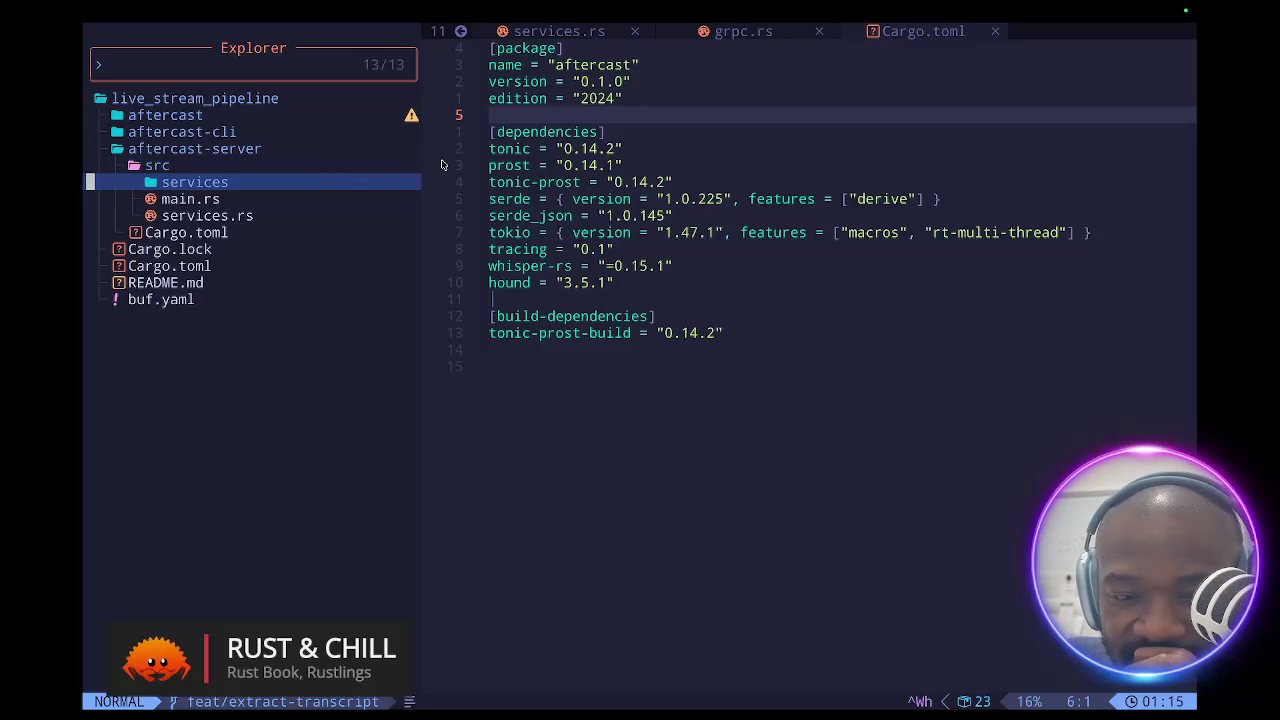
click(645, 170)
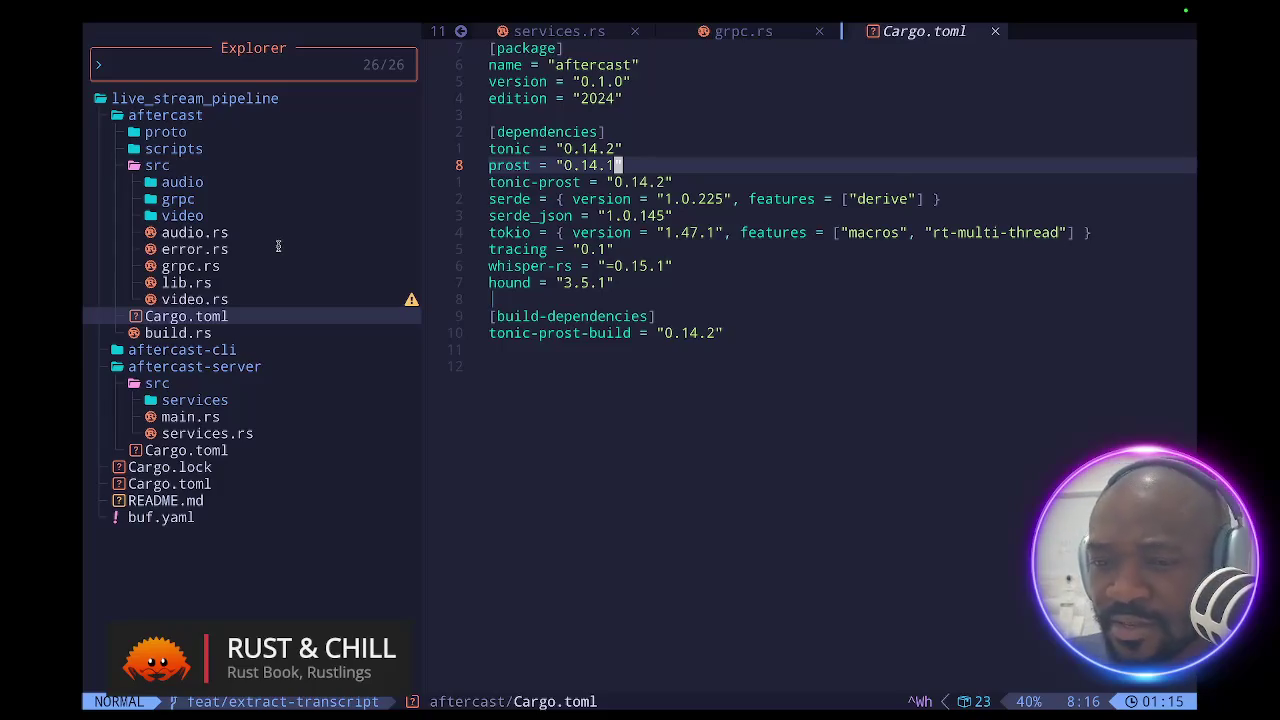
click(181, 506)
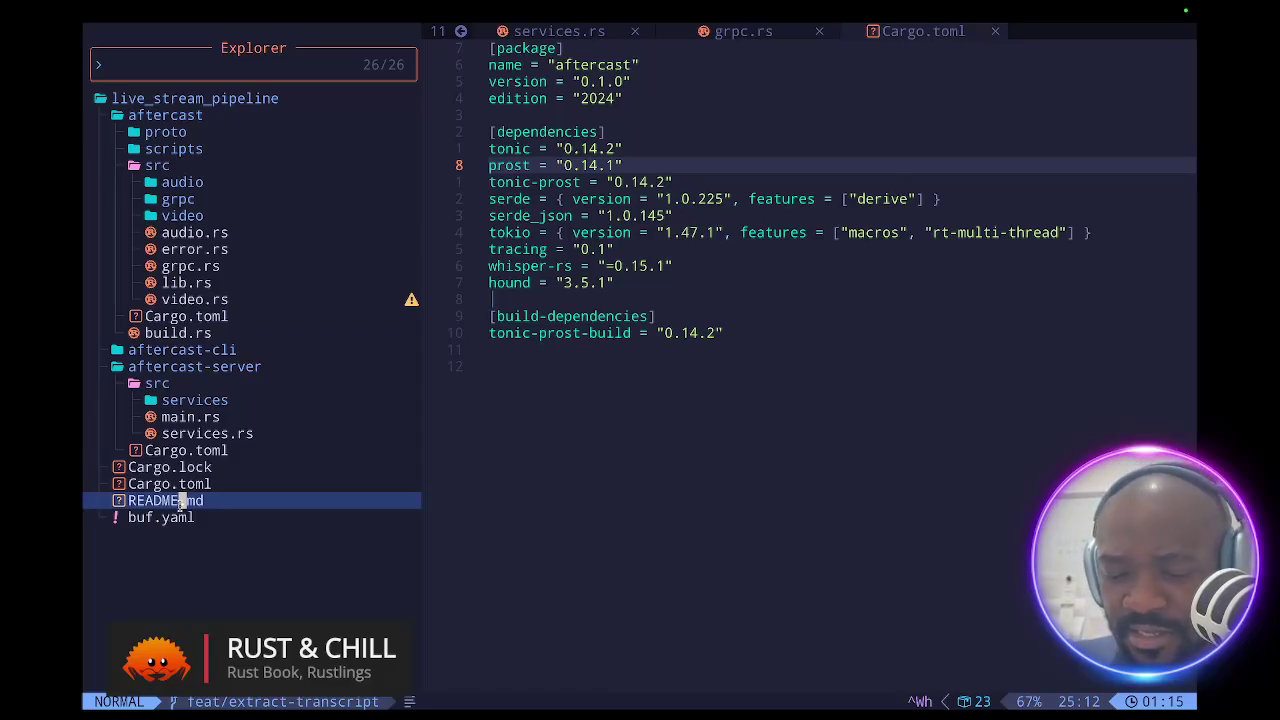
double_click(181, 506)
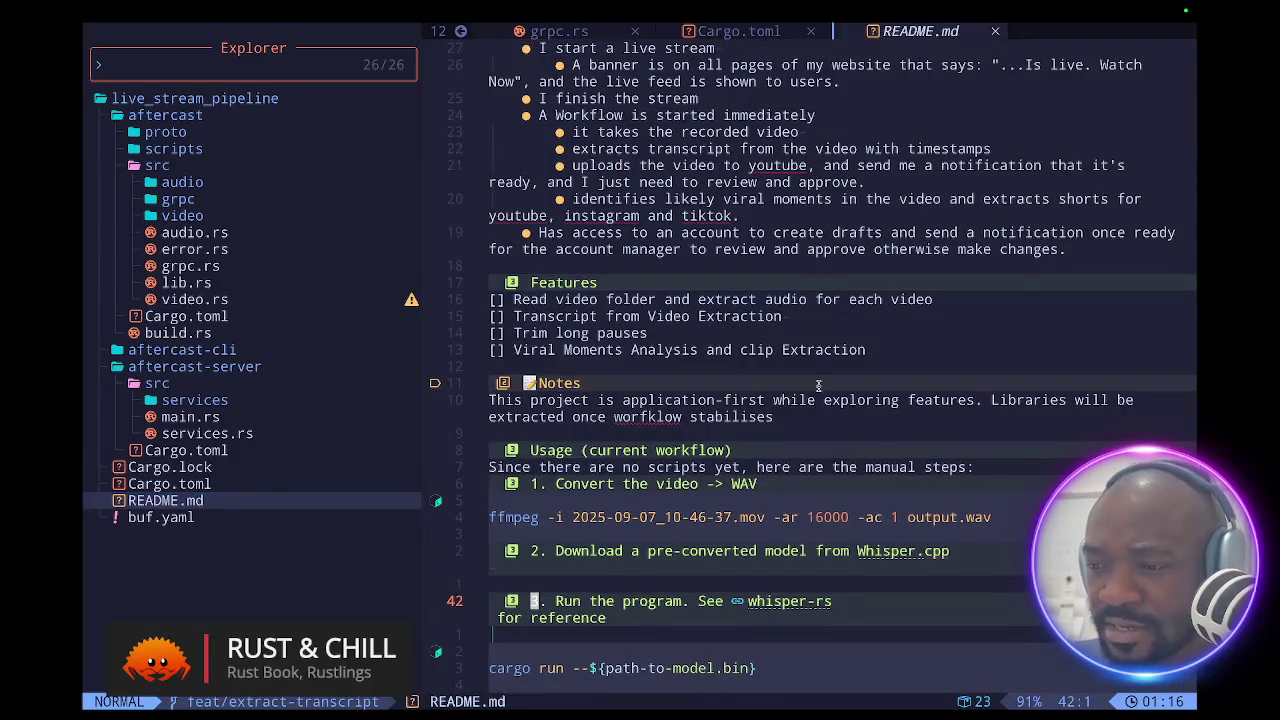
scroll(818, 385, up, 5)
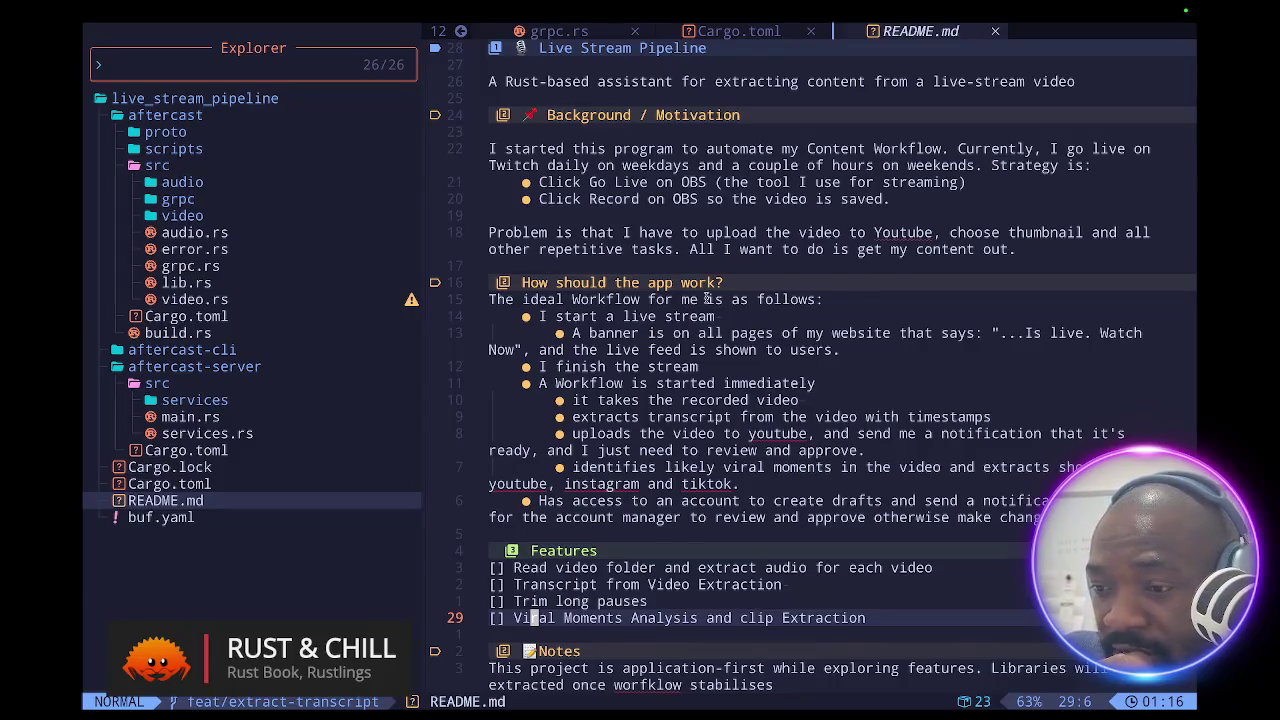
scroll(708, 296, down, 4)
scroll(708, 296, up, 4)
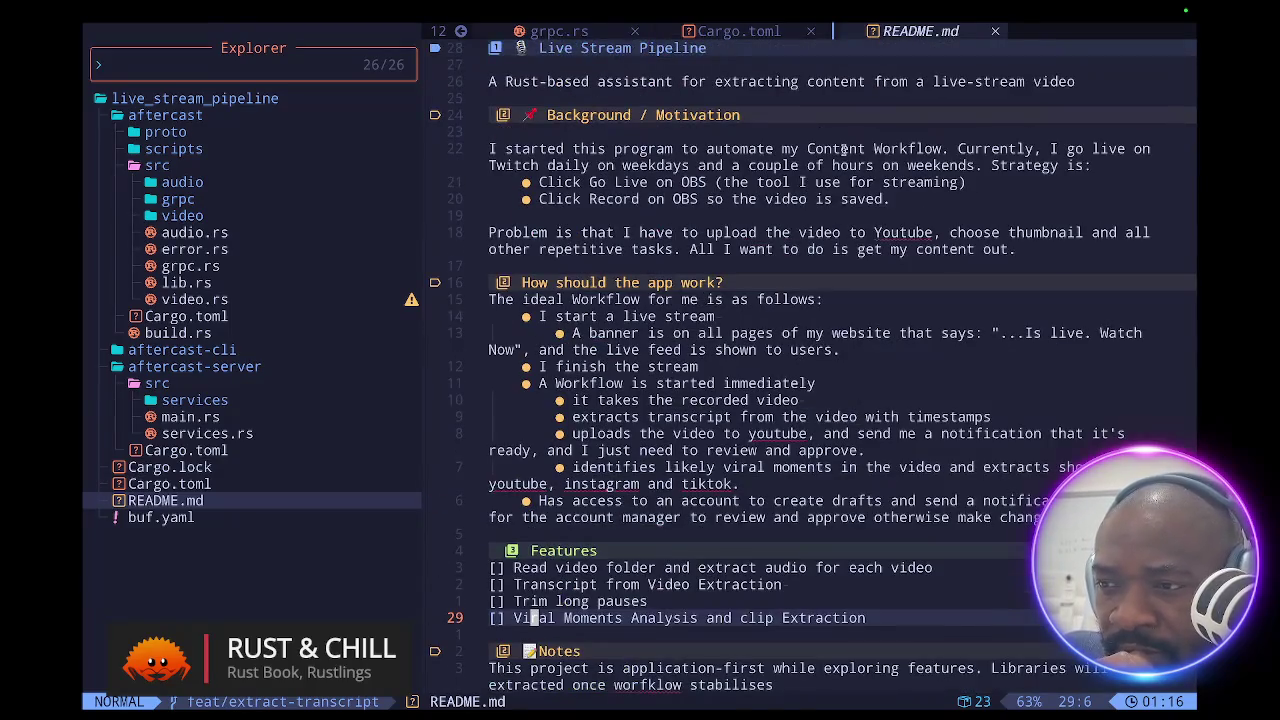
click(995, 33)
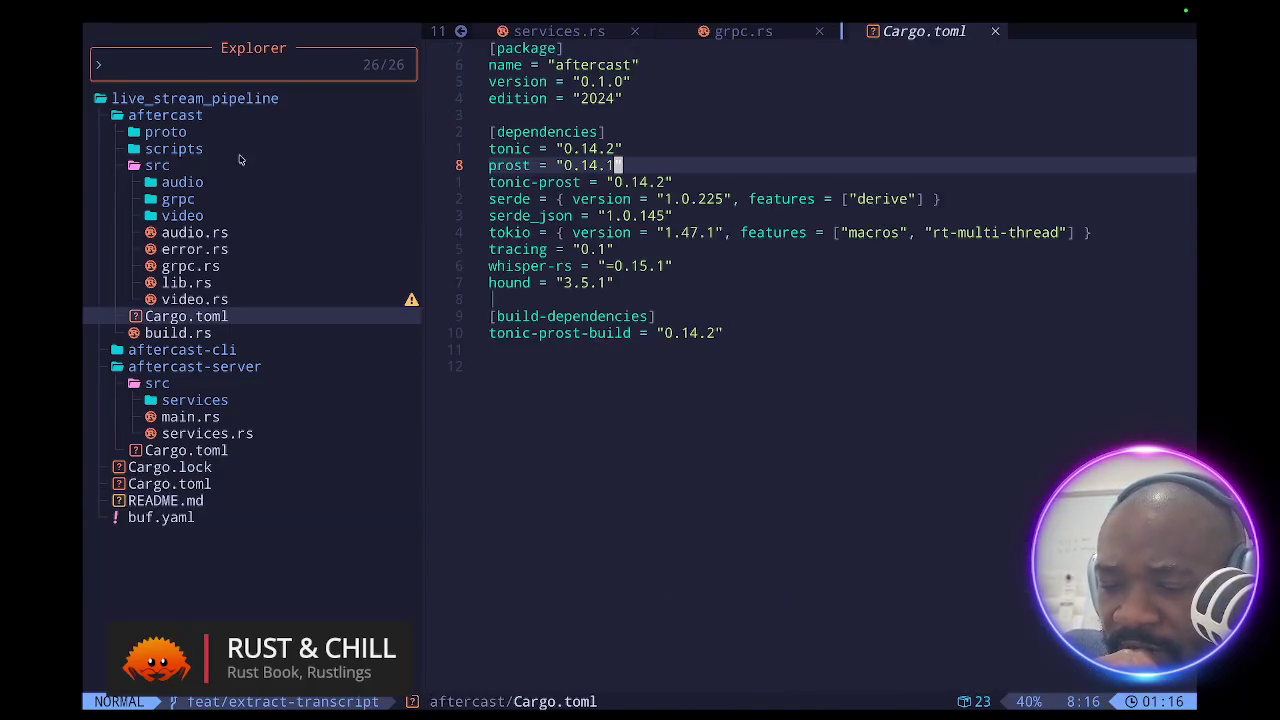
- Collapse the aftercast and services folders in the project tree
click(148, 116)
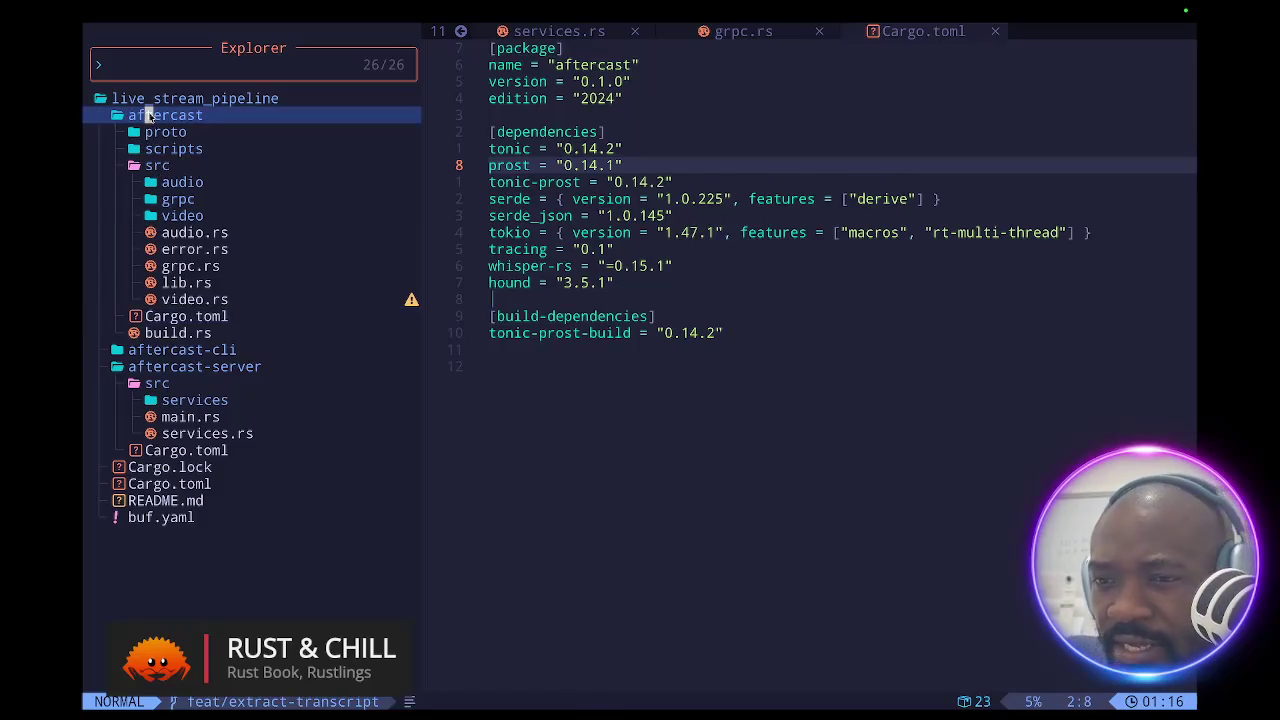
key(Return)
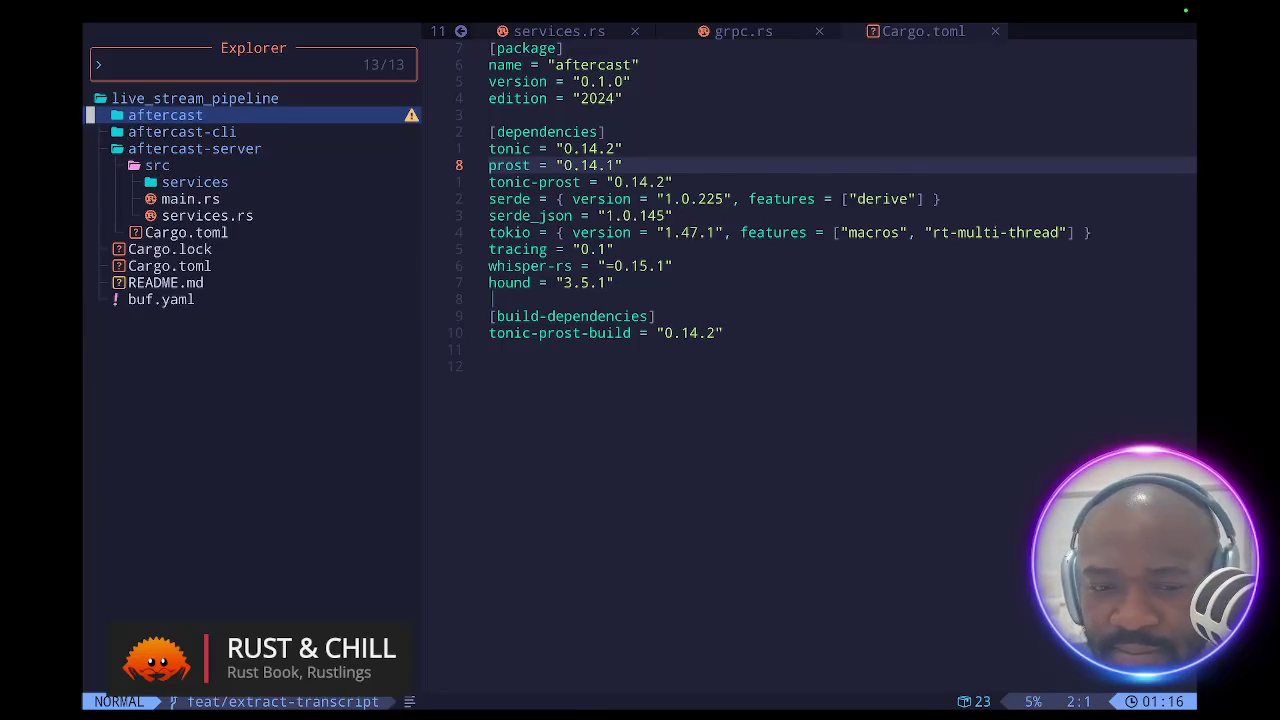
key(Return)
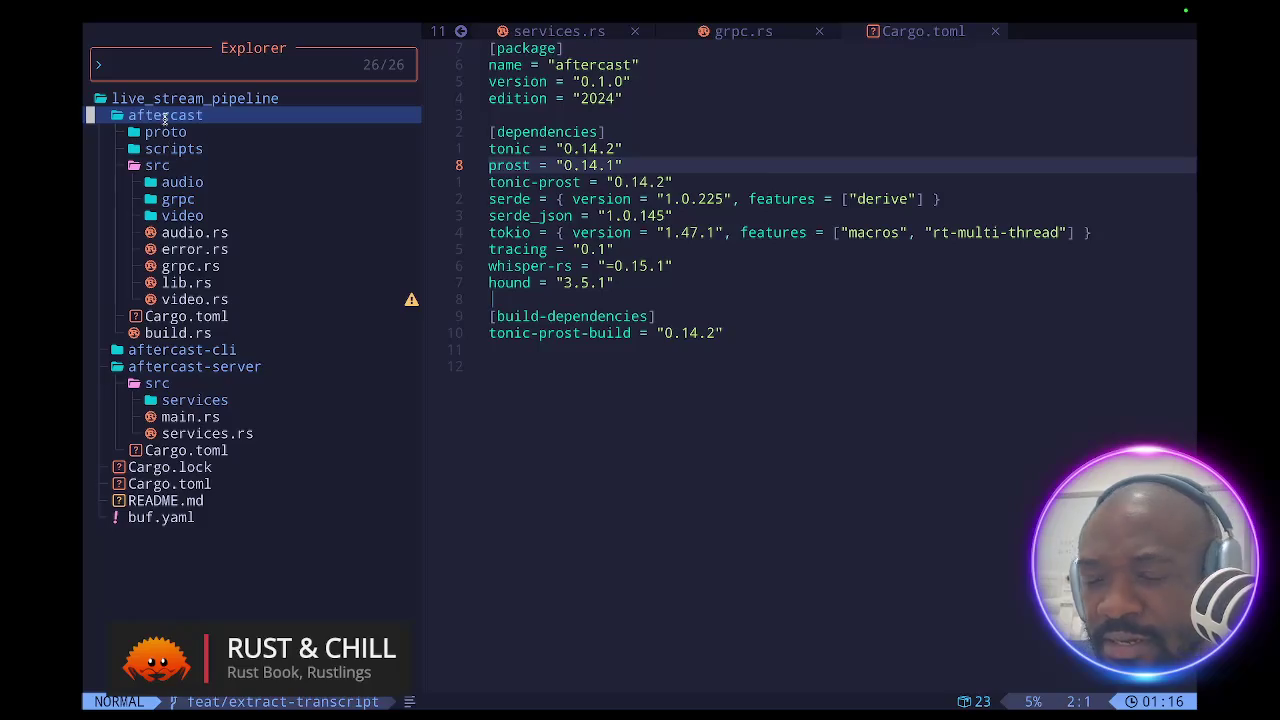
click(165, 118)
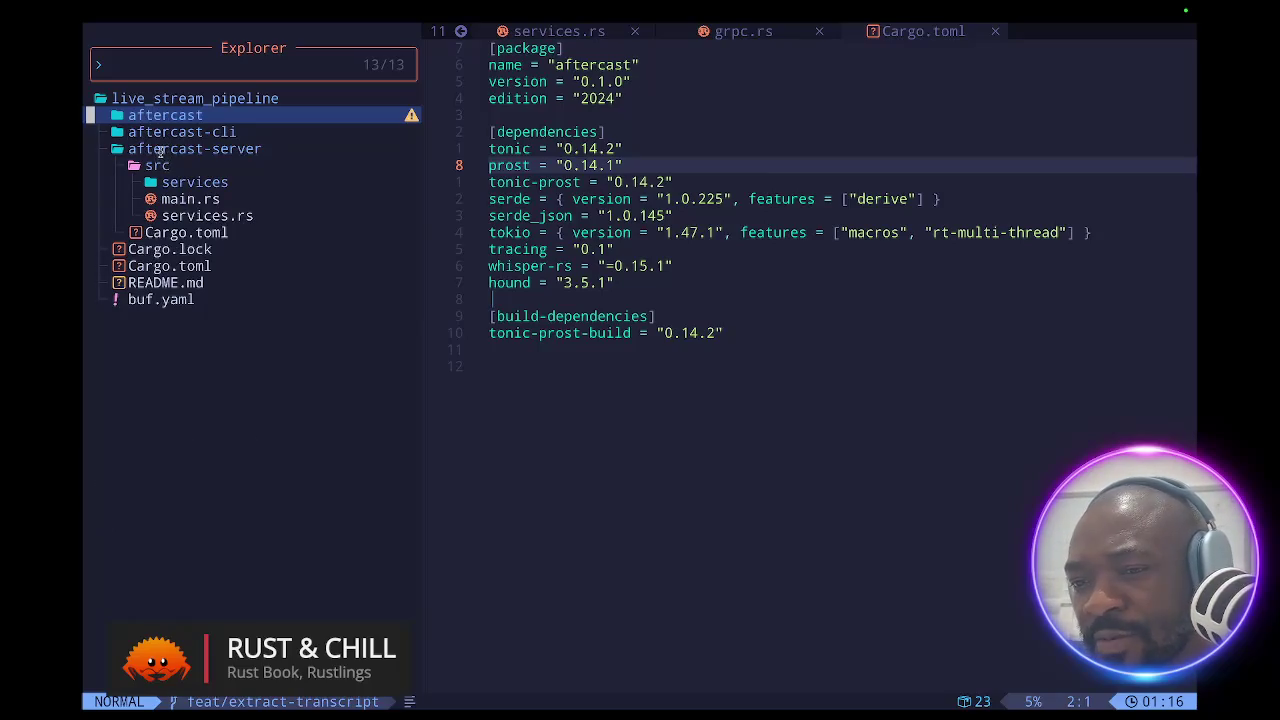
click(159, 151)
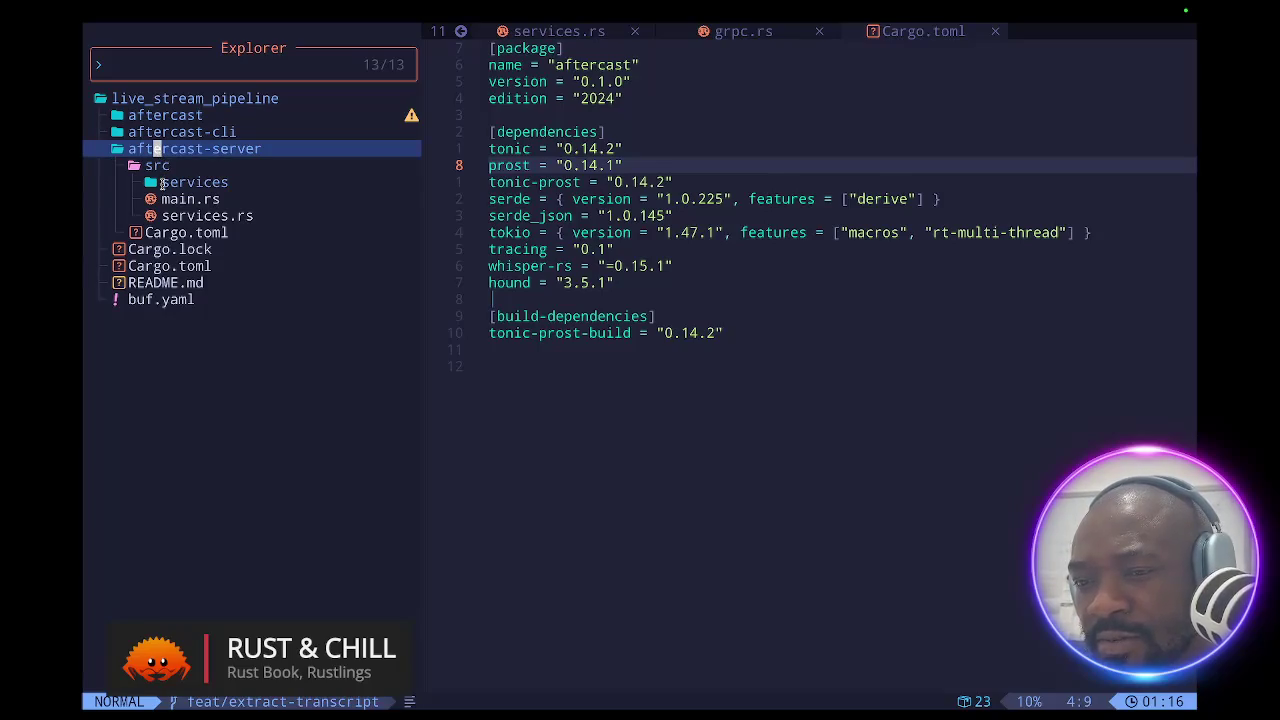
click(162, 184)
double_click(162, 184)
double_click(162, 184)
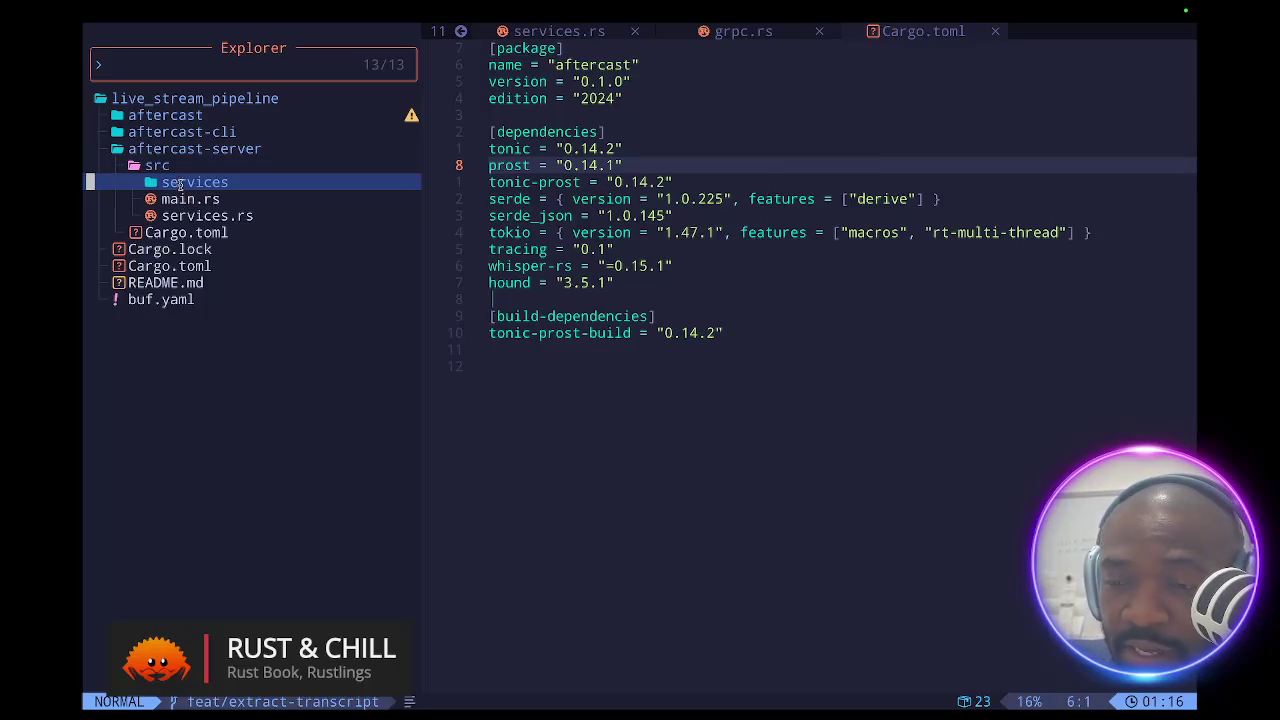
- Collapse the aftercast-server folder so only the crate folders and root files remain listed
click(157, 151)
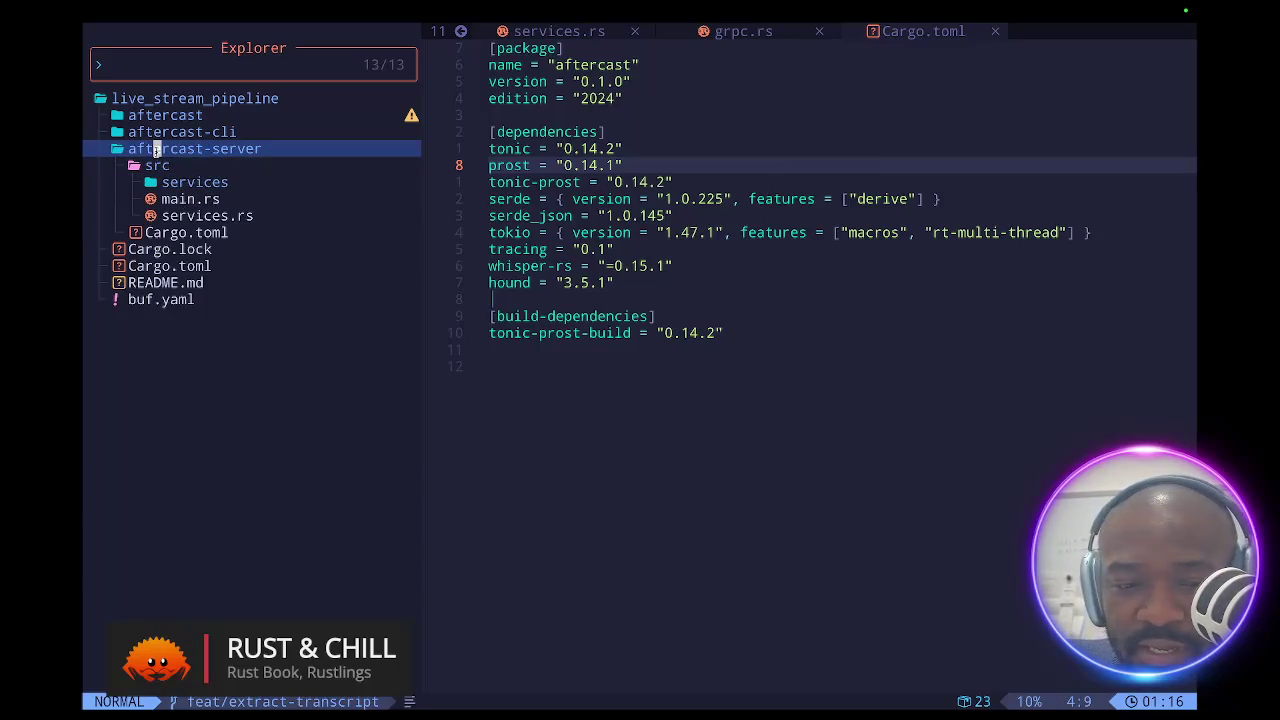
click(157, 150)
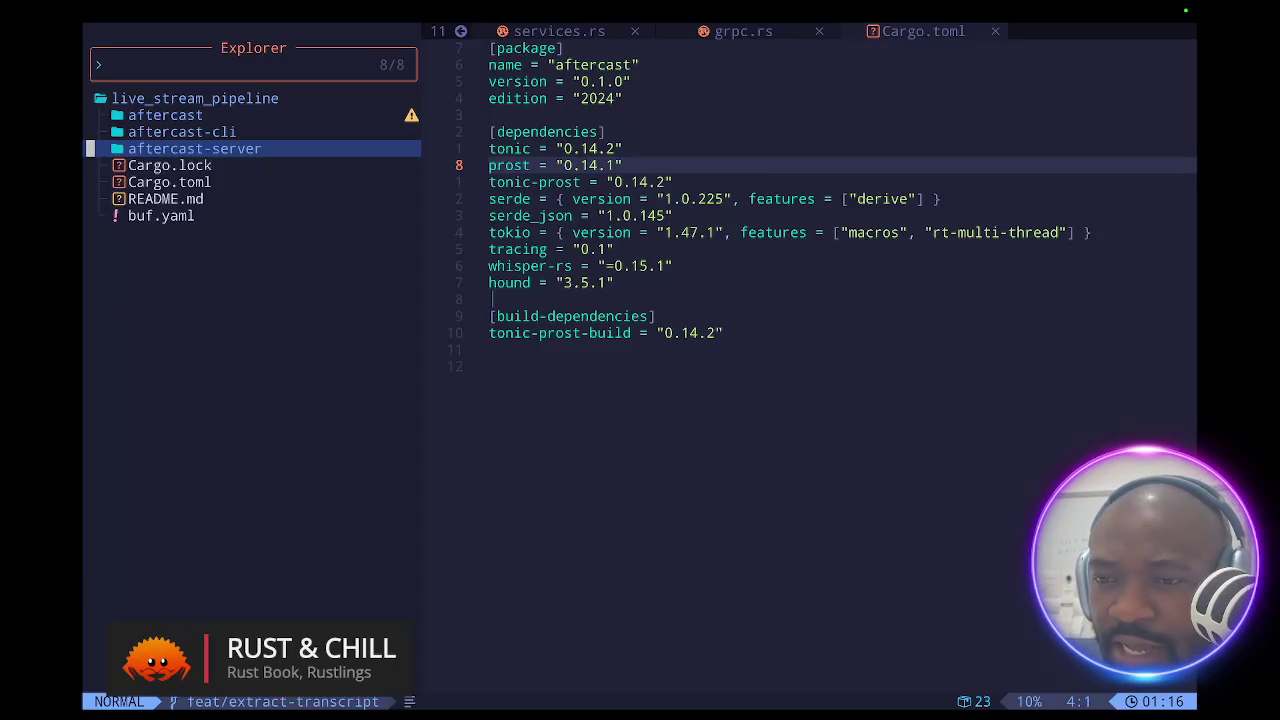
click(157, 132)
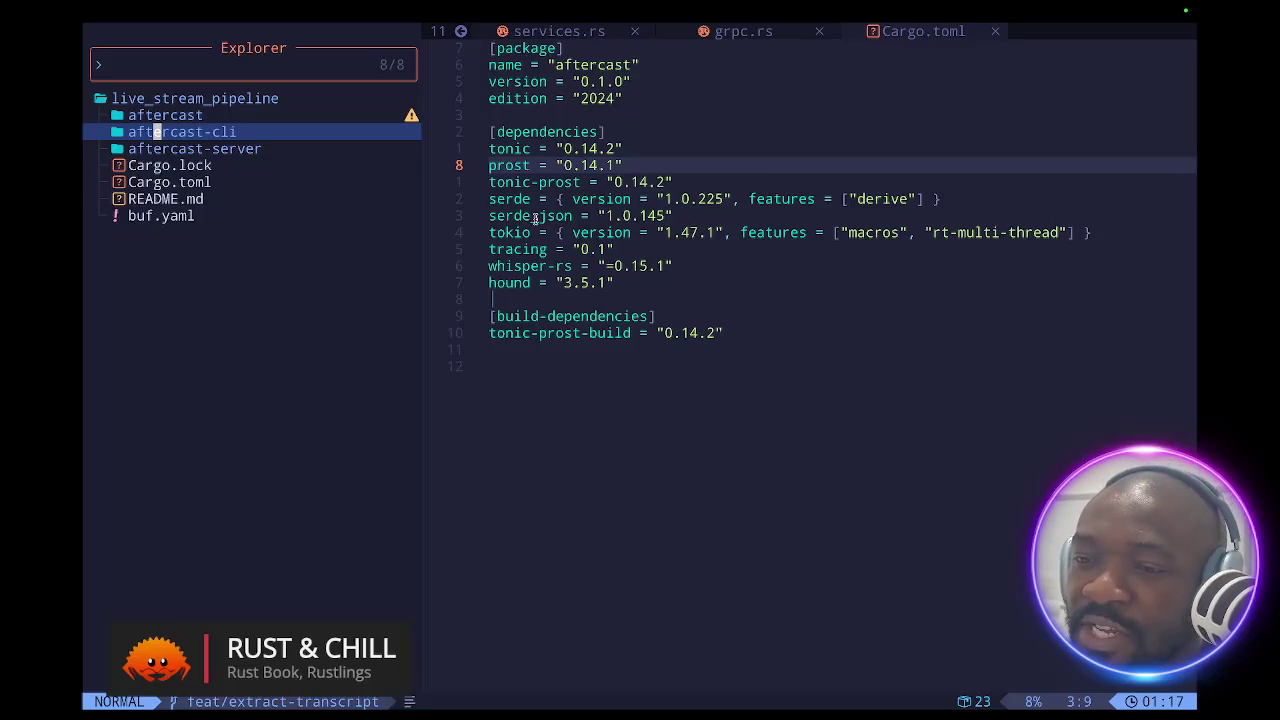
key(ctrl+Right)
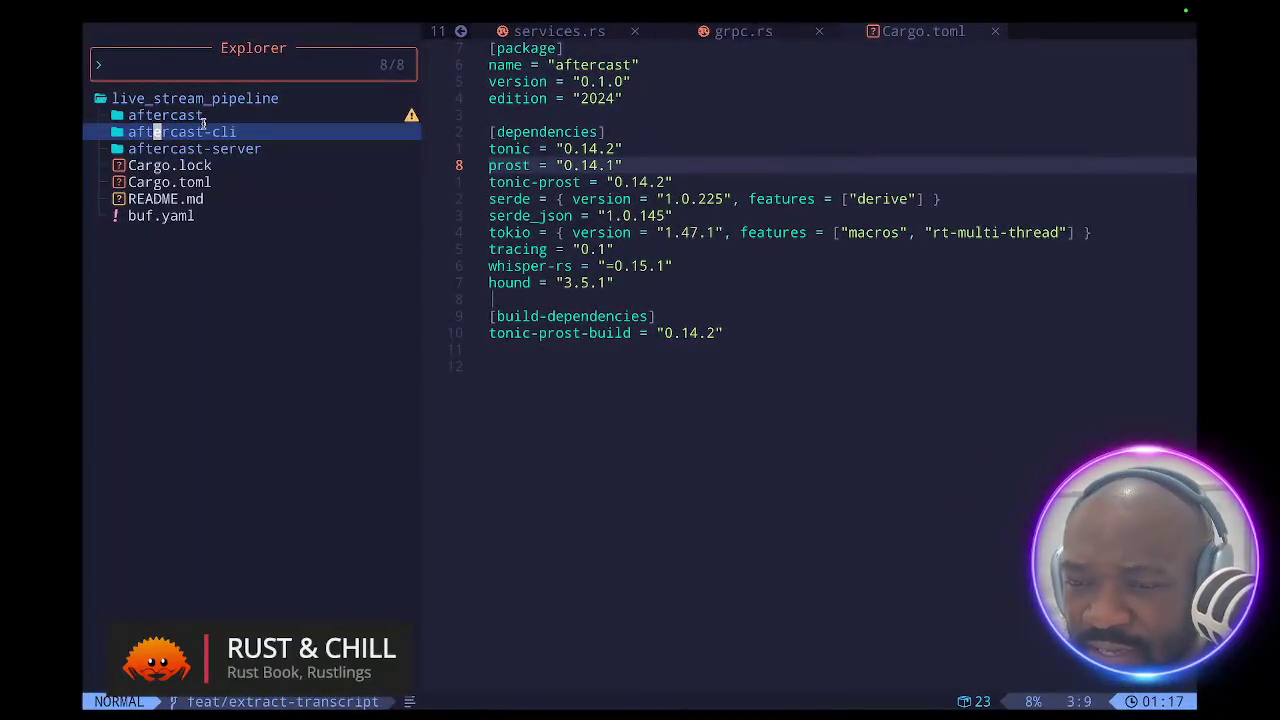
click(191, 115)
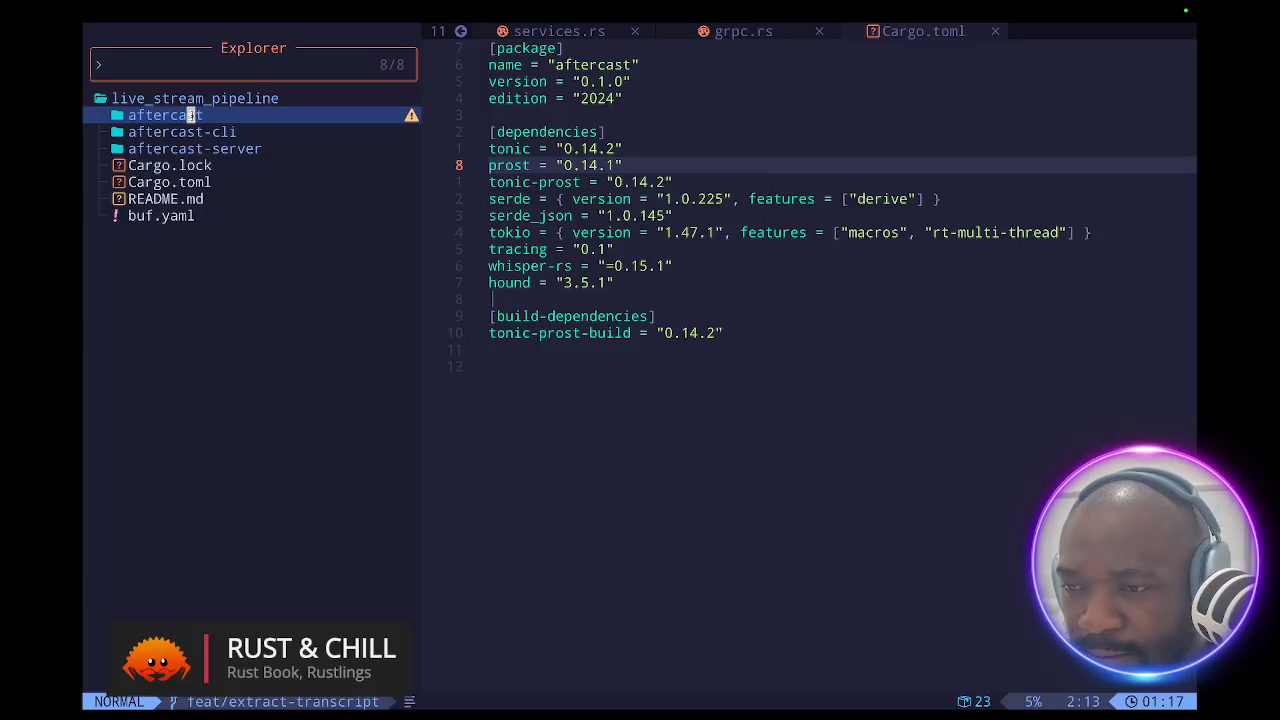